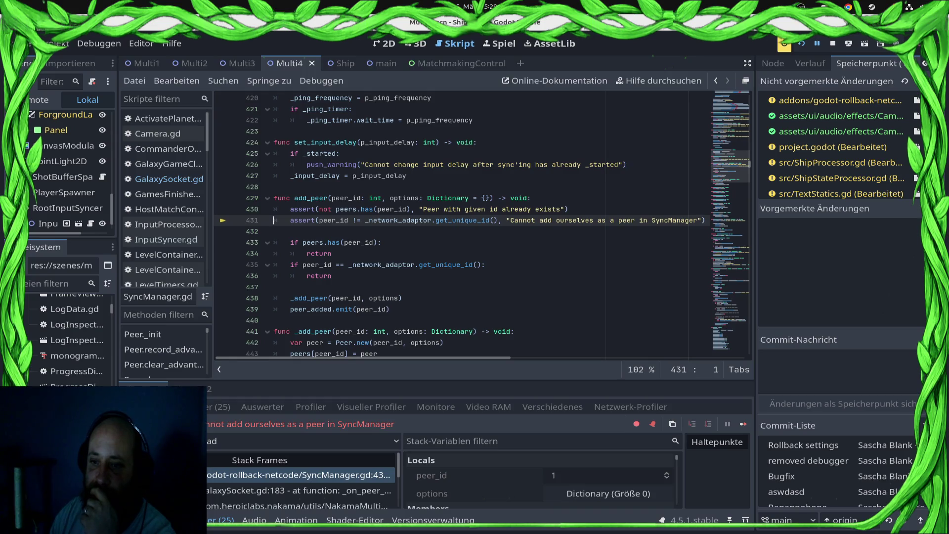
Stop debugging and delete line 183's SyncManager.add_peer(multiplayer.get_unique_id()) call in GalaxySocket.gd.
key(F8)
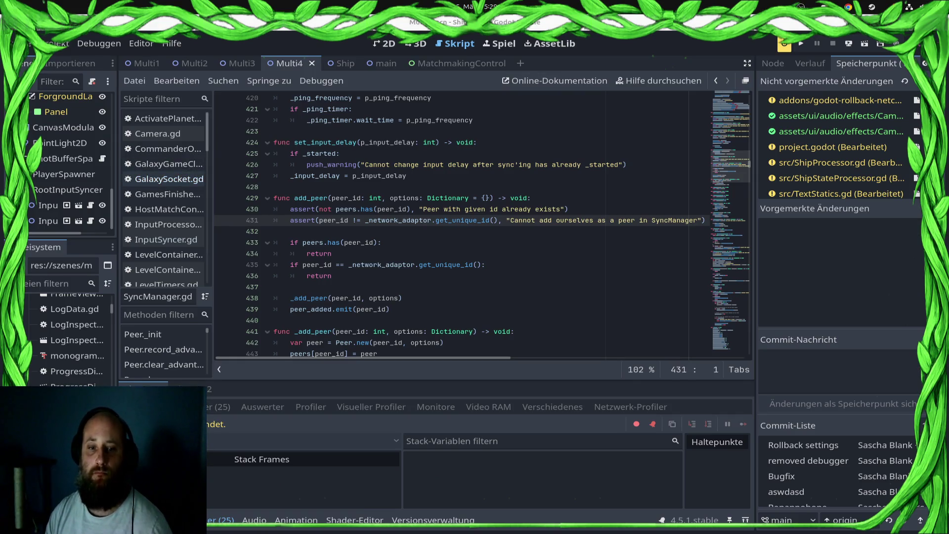
click(173, 179)
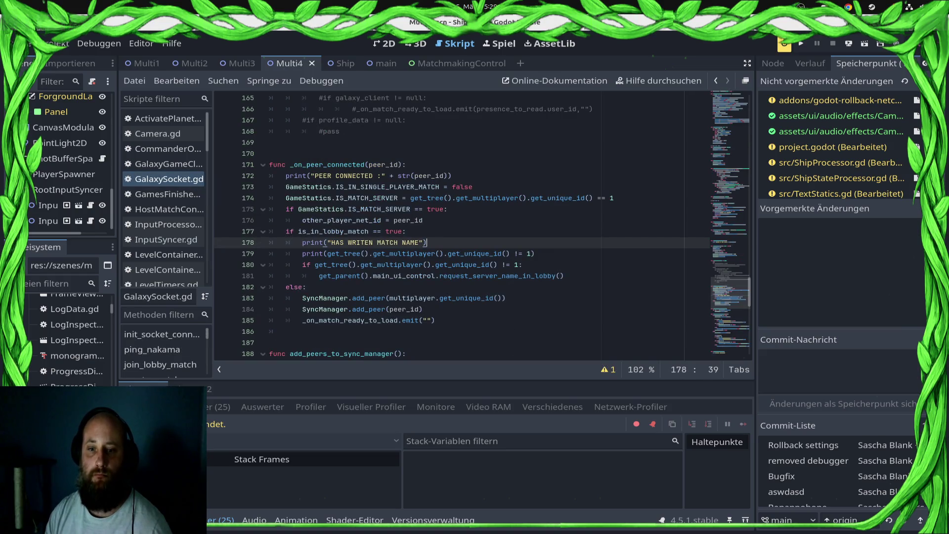
click(505, 298)
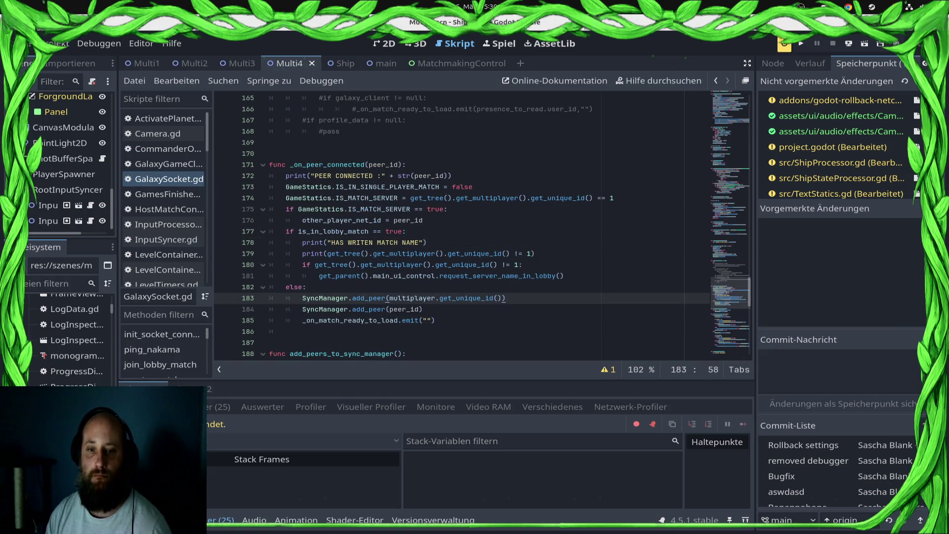
key(shift+Home)
key(BackSpace)
key(BackSpace)
key(BackSpace)
Save GalaxySocket.gd and re-export the project through remote deploy to relaunch the game.
key(ctrl+s)
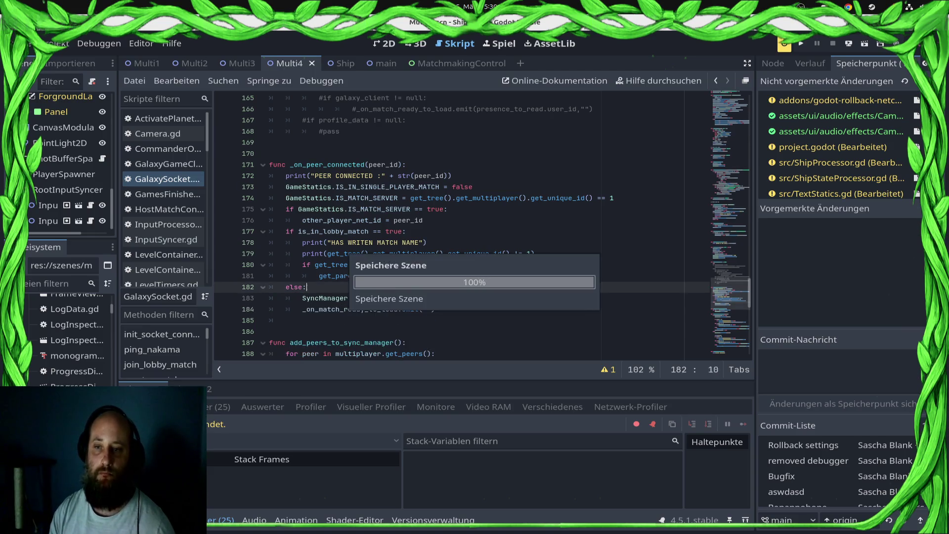
click(848, 44)
click(835, 75)
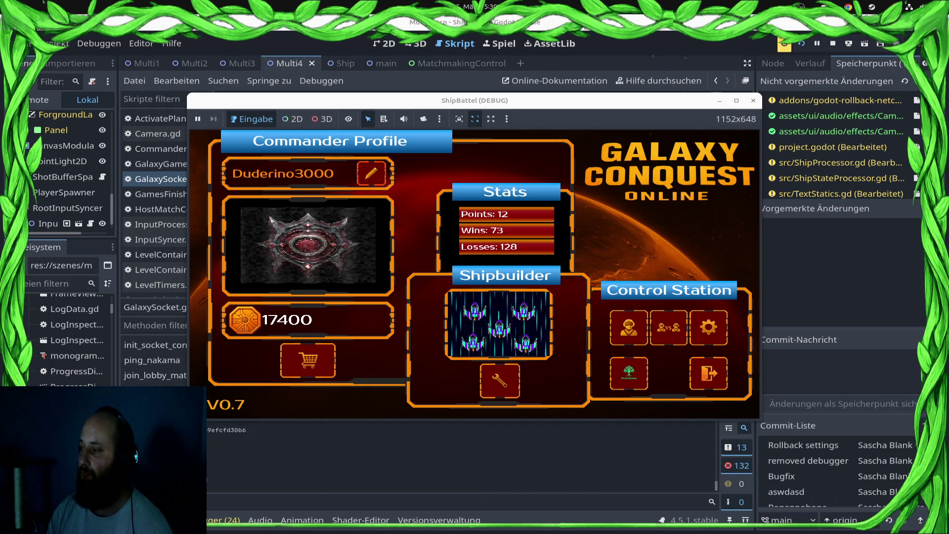
In the relaunched game, open the VS matchmaking screen to try a ranked match.
click(668, 327)
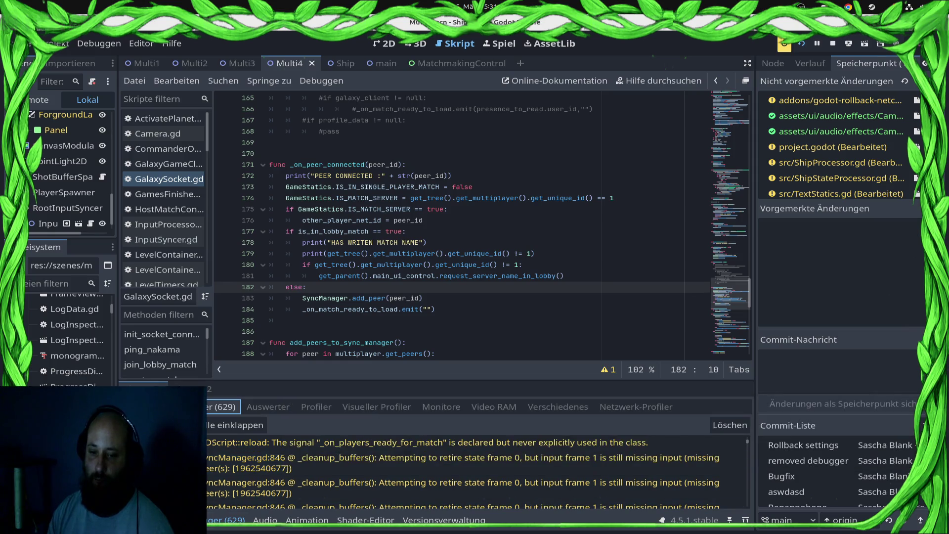
Add a SyncManager.start() line below add_peer(peer_id) on line 183 and save GalaxySocket.gd.
scroll(475, 471, up, 3)
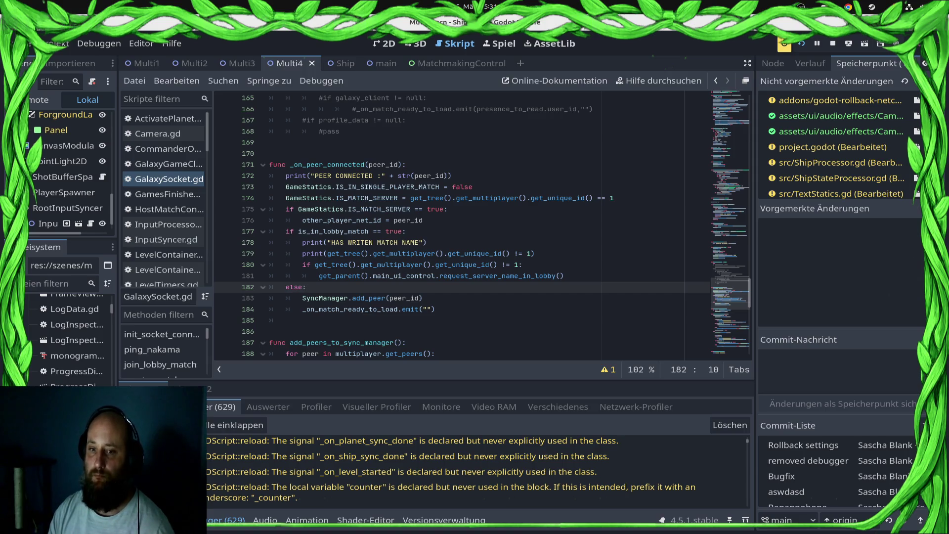
click(422, 298)
key(Return)
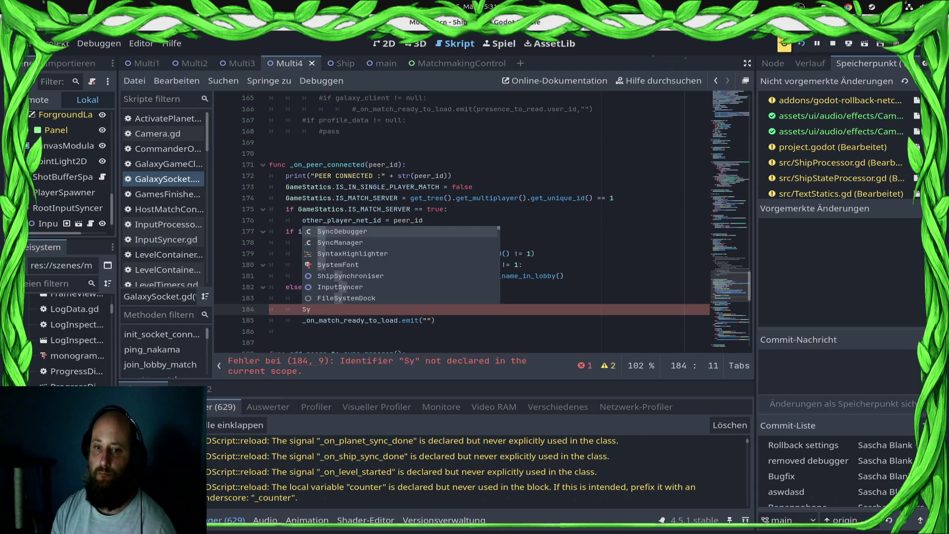
key(Down)
key(Return)
key(Return)
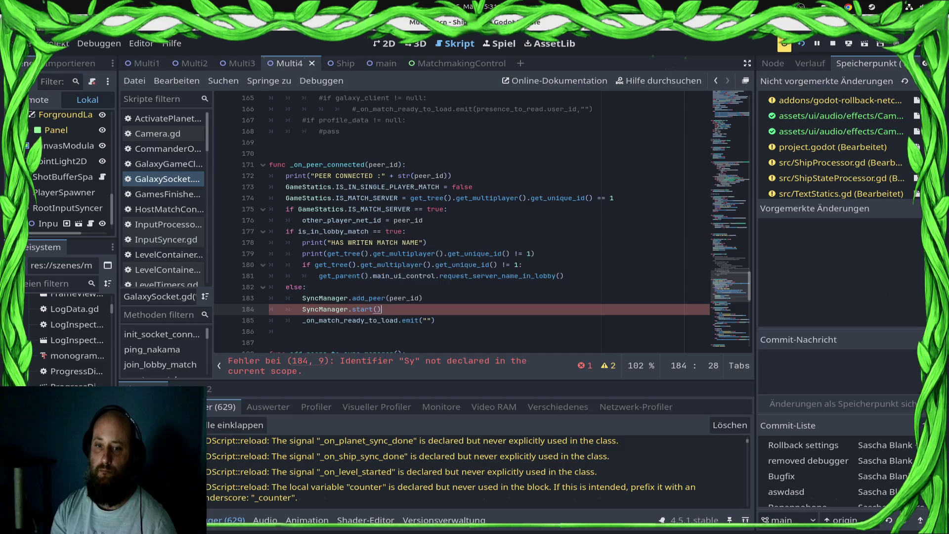
key(ctrl+s)
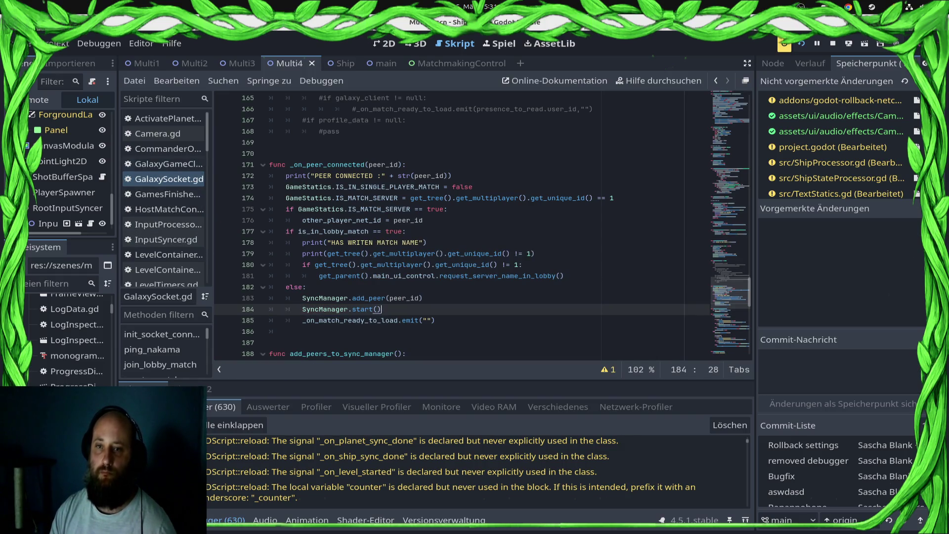
Open main.gd and go to the SyncManager.start() call on line 163 in _client_is_ready.
scroll(163, 226, down, 2)
scroll(163, 226, down, 4)
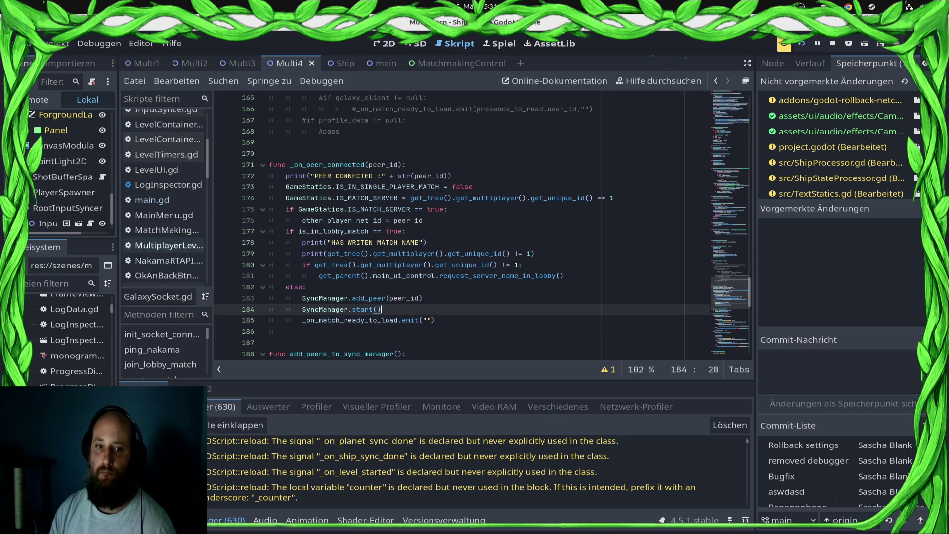
click(163, 200)
scroll(484, 222, down, 13)
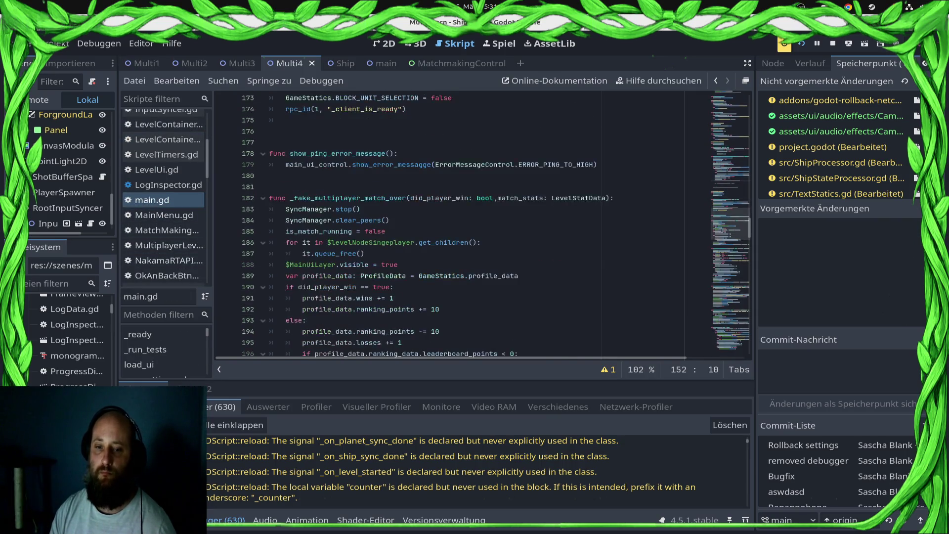
scroll(484, 225, down, 20)
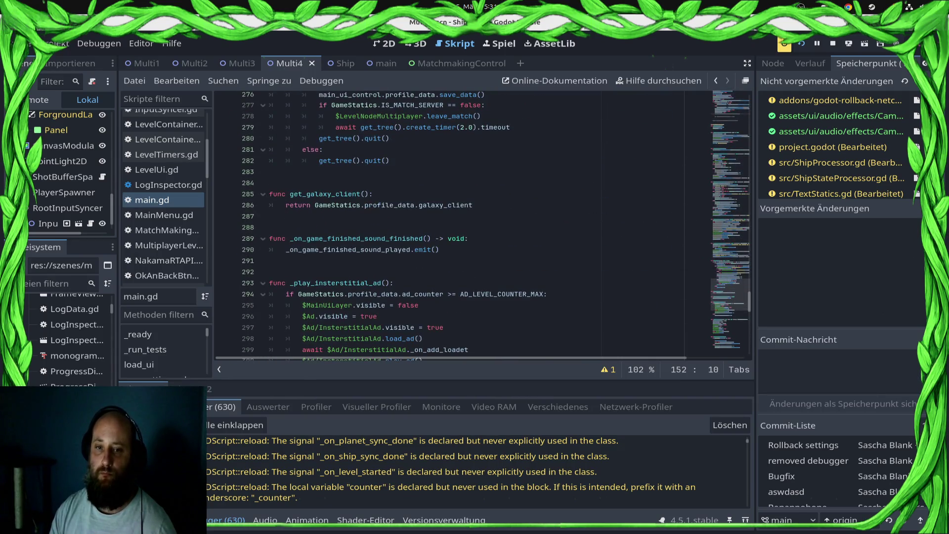
scroll(484, 222, up, 5)
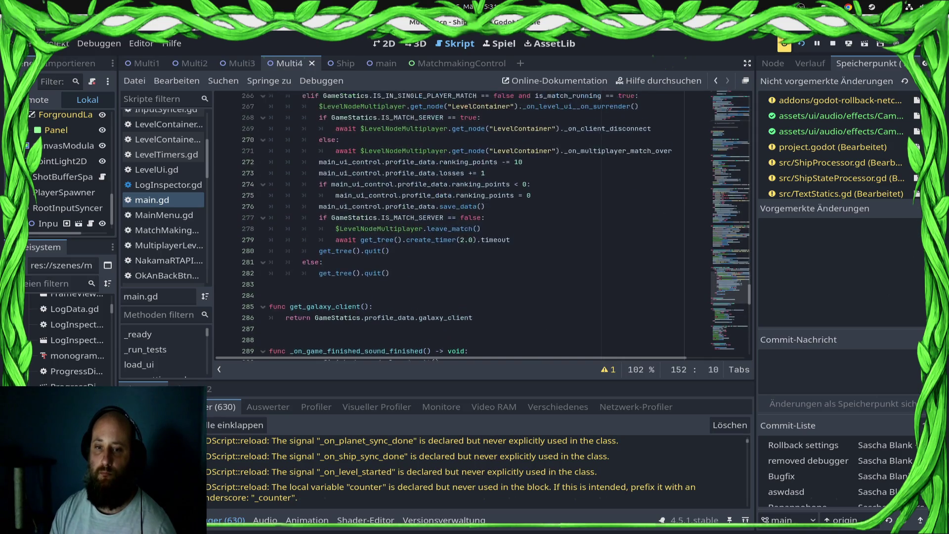
scroll(485, 223, up, 12)
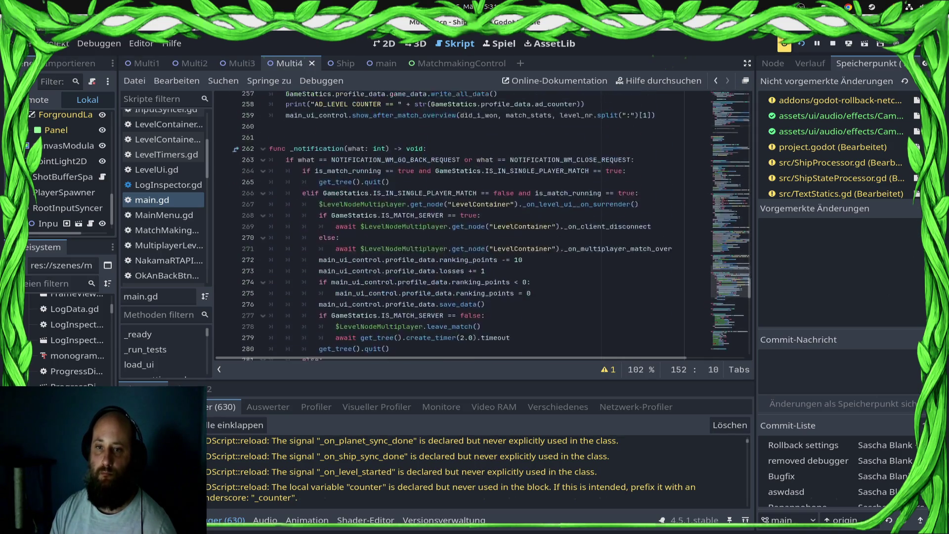
scroll(484, 223, up, 17)
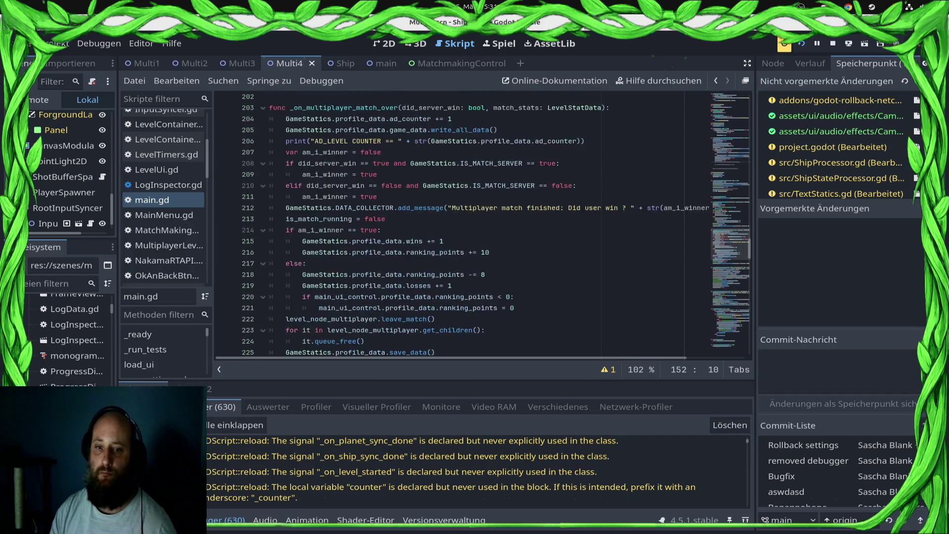
scroll(484, 222, up, 10)
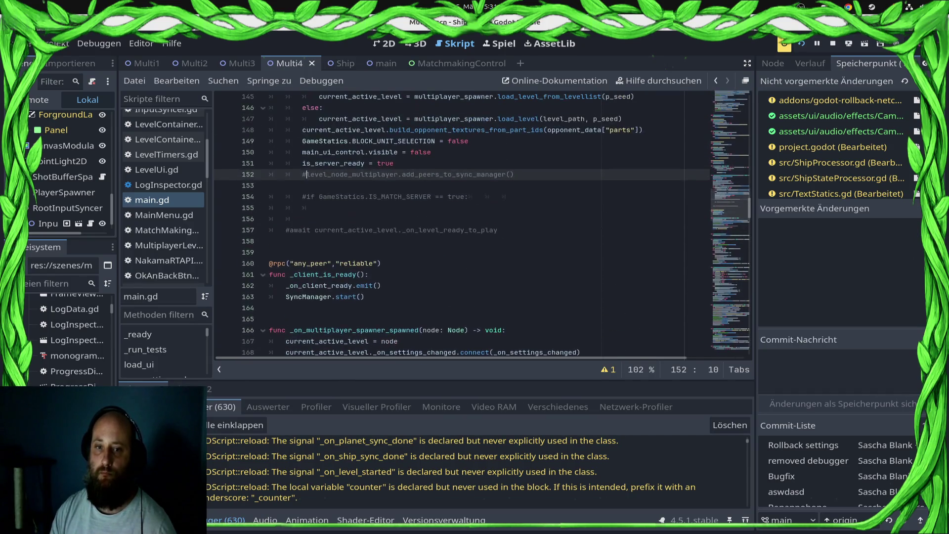
click(365, 296)
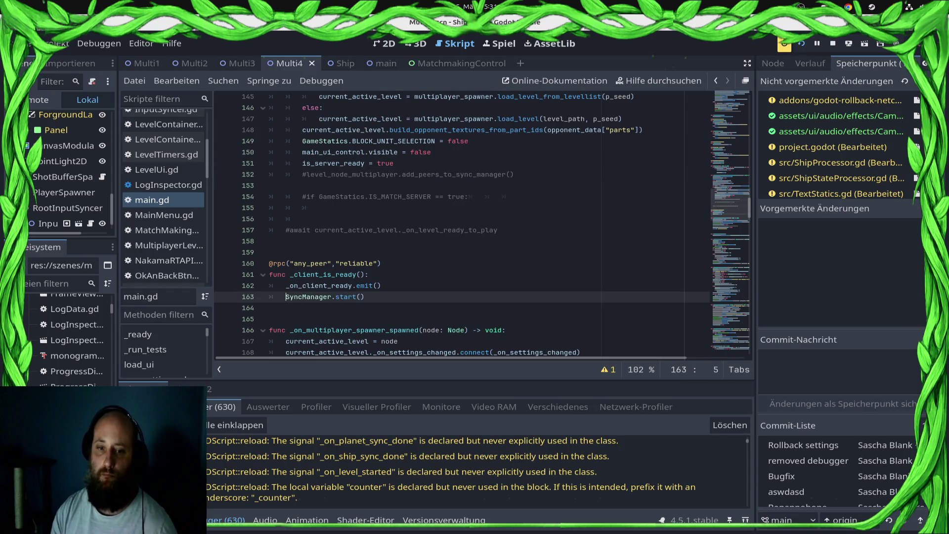
text(#)
Comment out SyncManager.start(), save main.gd, and re-export to relaunch the game.
key(ctrl+s)
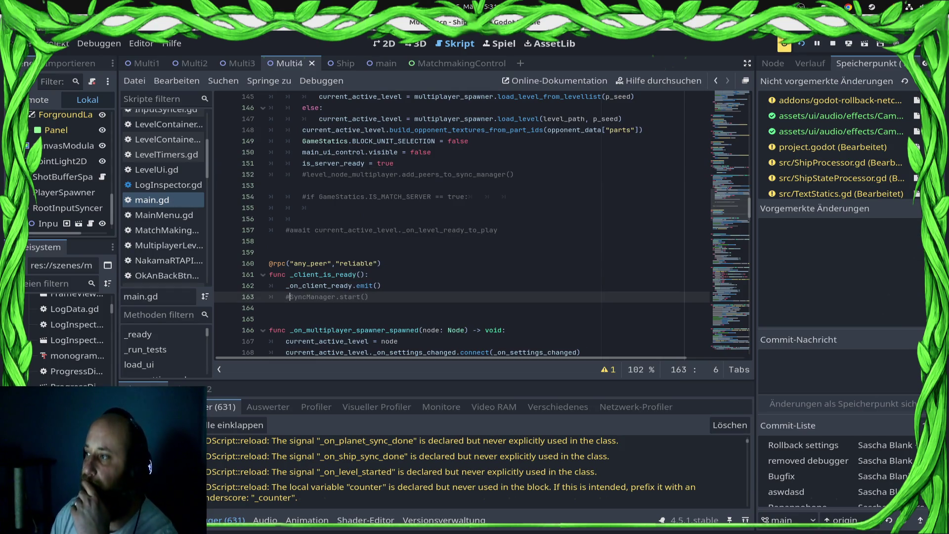
click(848, 44)
click(830, 69)
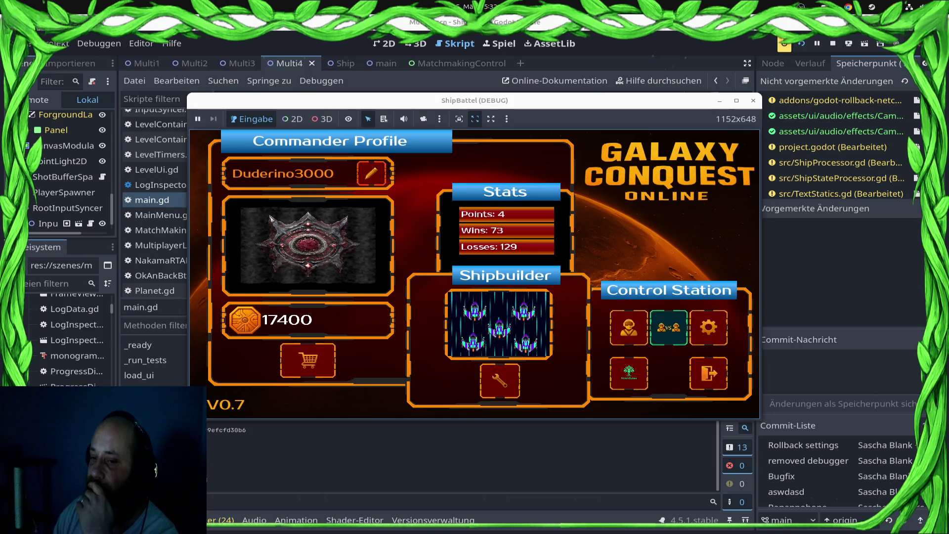
Start a ranked match from the VS button, let the battle run, then stop with F8.
click(668, 326)
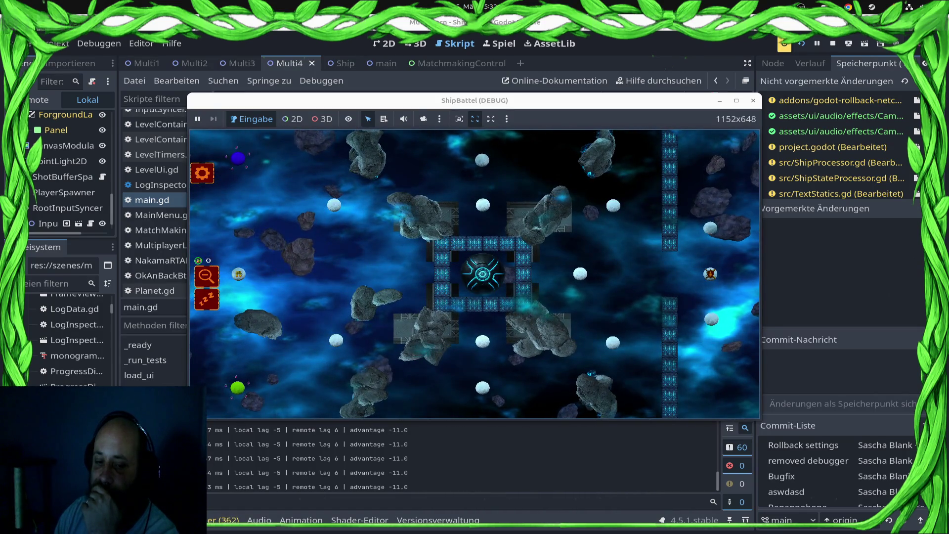
key(F8)
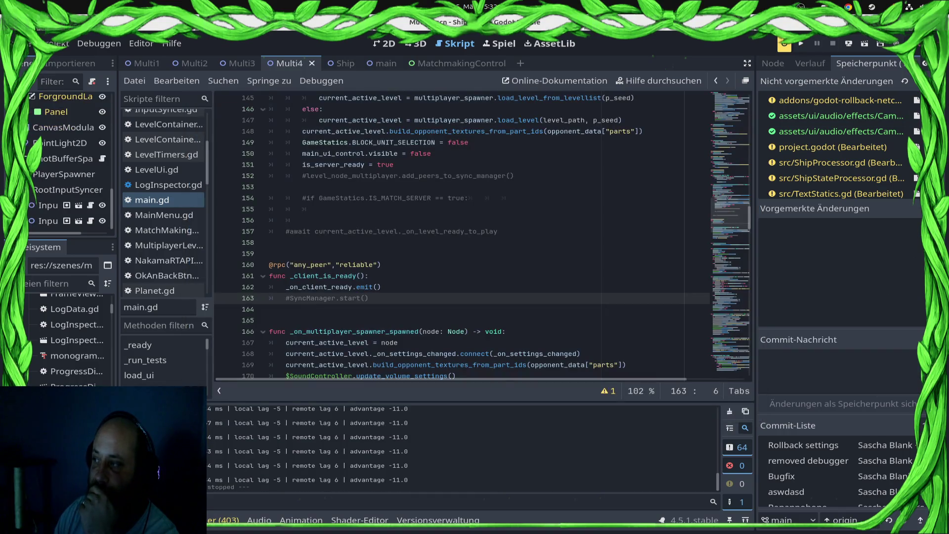
Compare the SyncManager.start() calls in main.gd's _process (empty line 131) and _client_is_ready.
scroll(415, 266, up, 10)
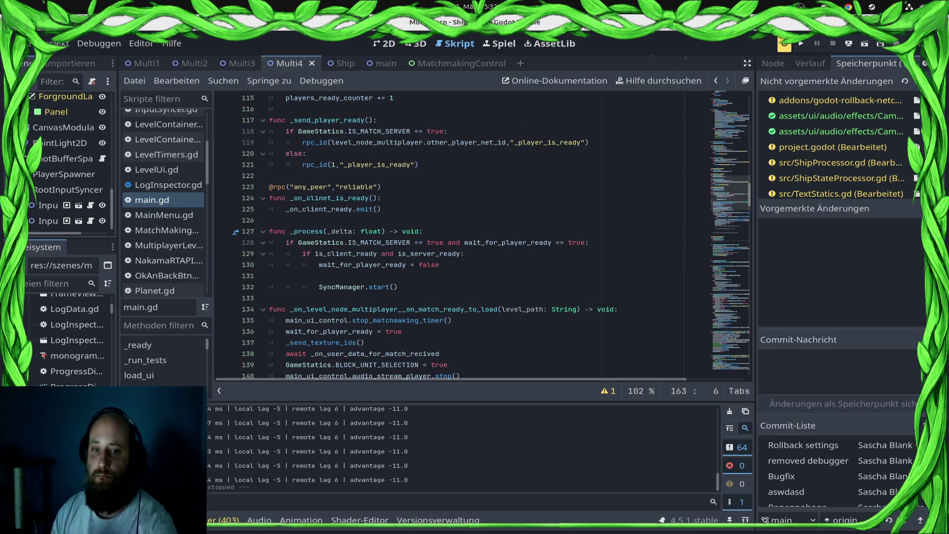
click(269, 275)
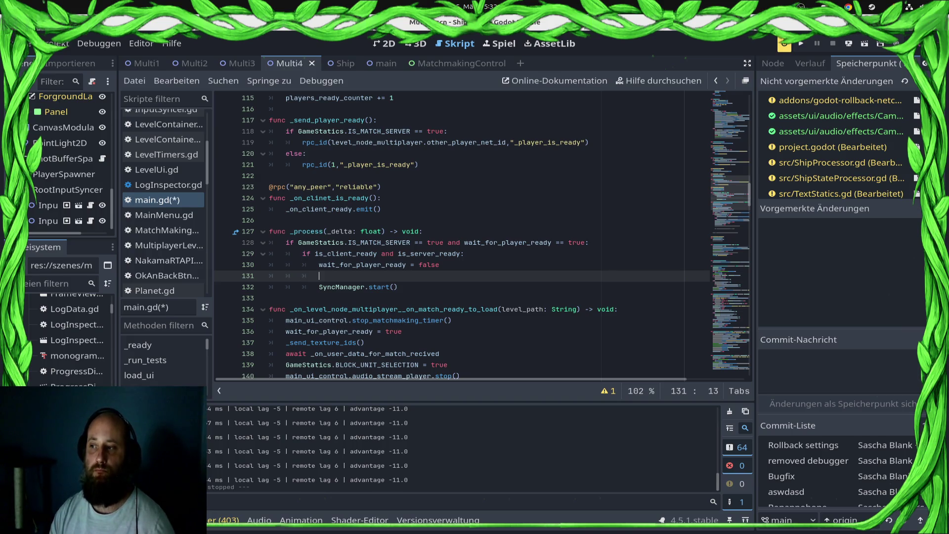
scroll(464, 237, down, 17)
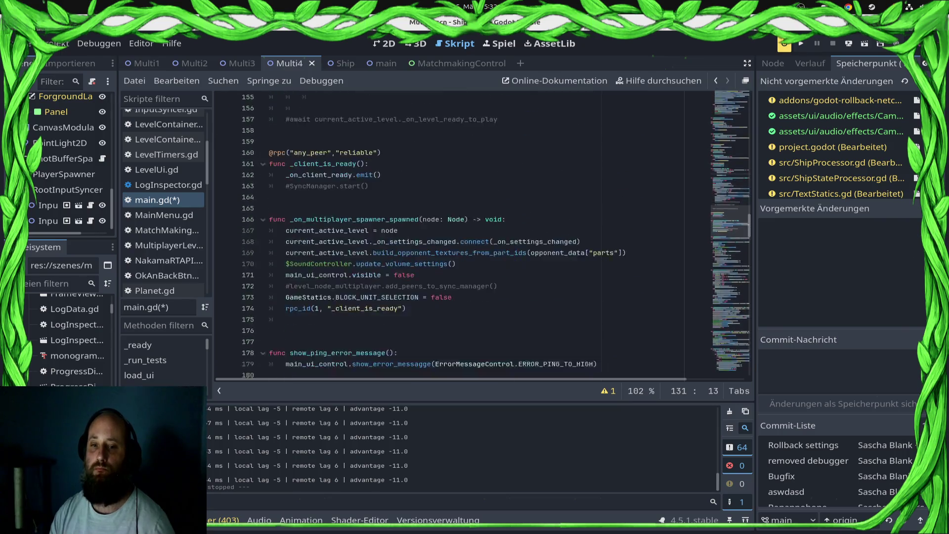
scroll(485, 235, down, 4)
scroll(484, 234, down, 3)
scroll(484, 235, up, 10)
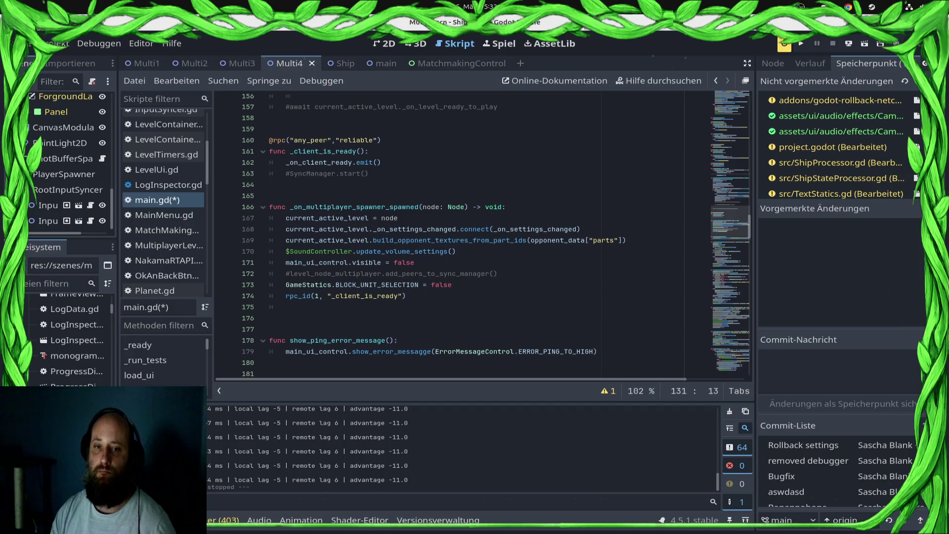
Uncomment SyncManager.start() on line 163 of main.gd and save.
click(289, 173)
key(BackSpace)
key(ctrl+s)
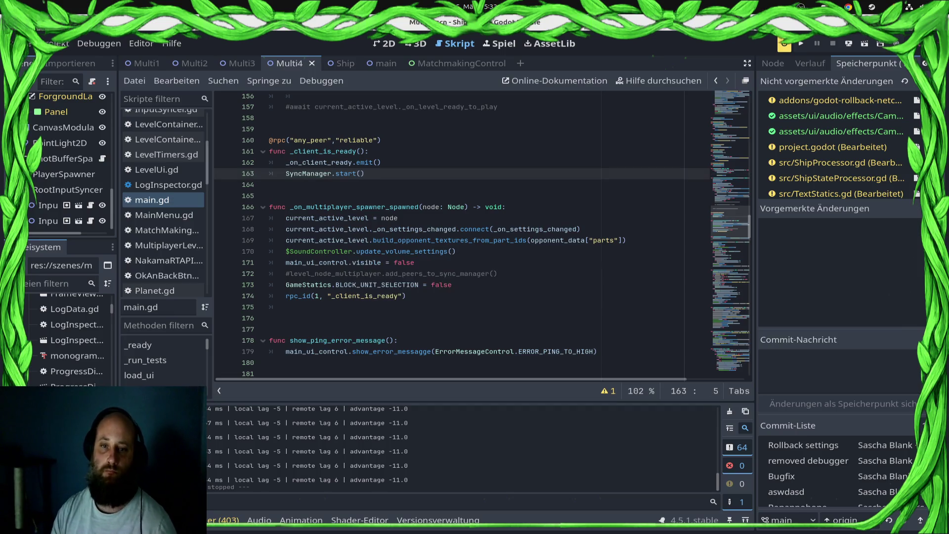
Delete the SyncManager.start() line from GalaxySocket.gd and save it.
scroll(69, 207, up, 1)
scroll(163, 179, up, 5)
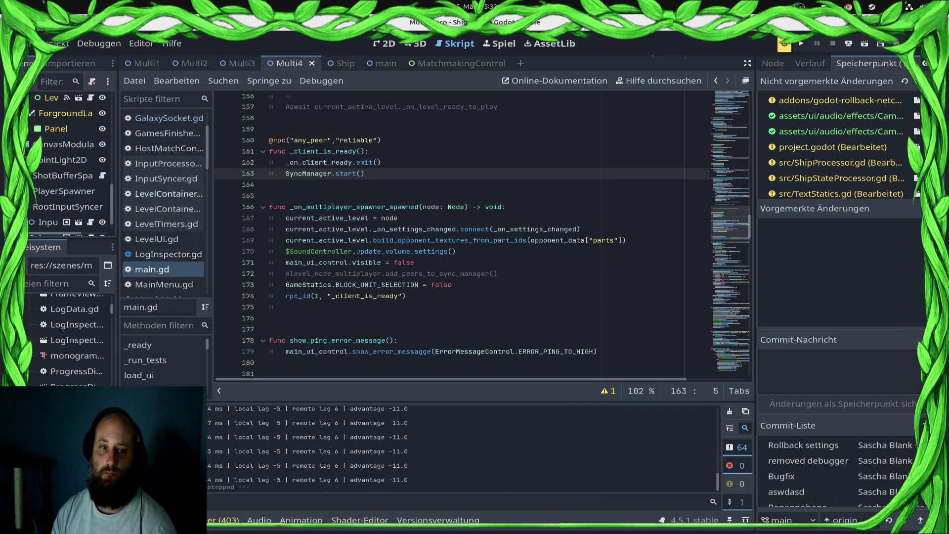
click(168, 179)
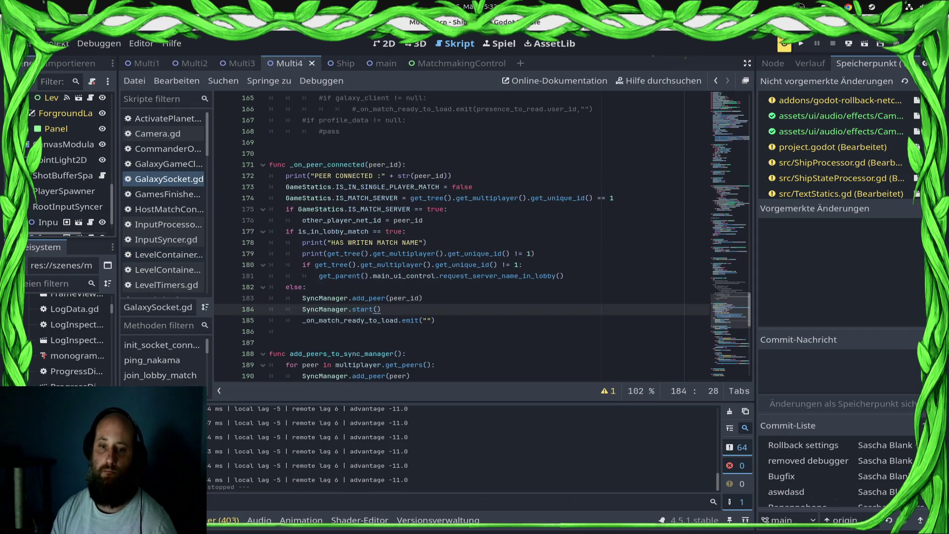
key(shift+Home)
key(shift+Home)
key(BackSpace)
key(BackSpace)
key(ctrl+s)
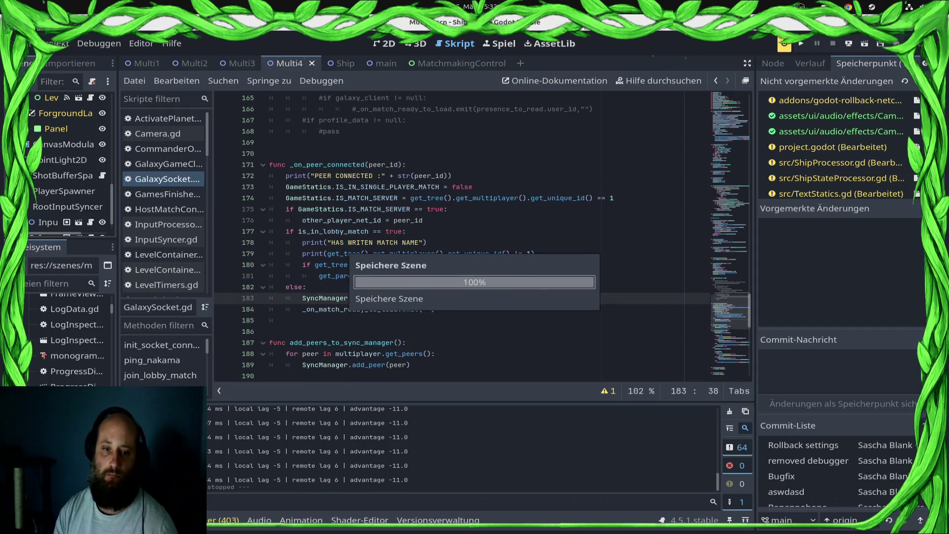
In main.gd, write get_tree().create_timer(5.0) on a new line above SyncManager.start().
scroll(163, 222, down, 5)
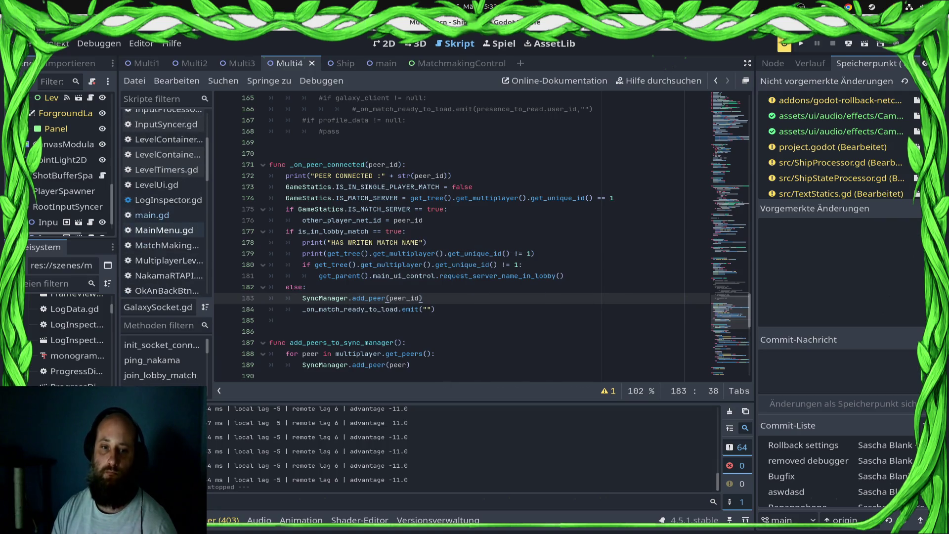
click(152, 215)
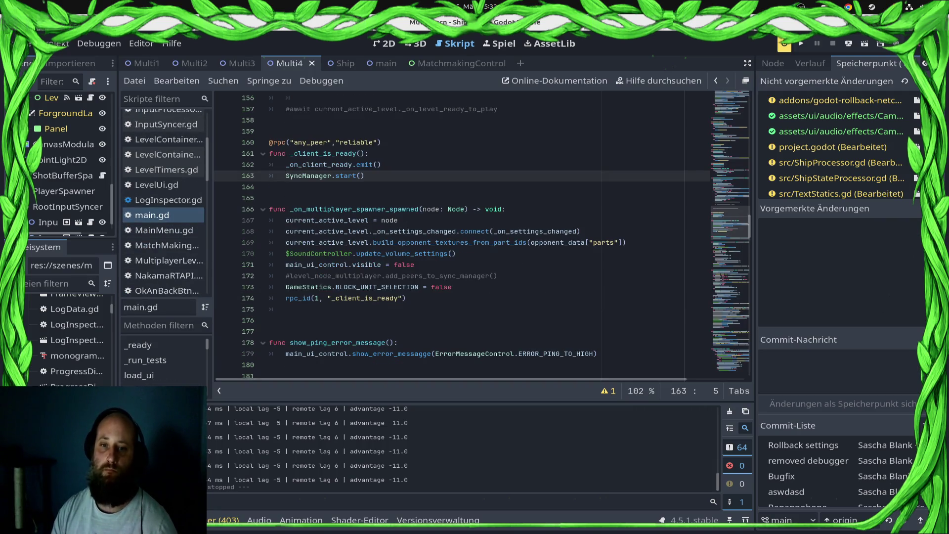
key(Return)
key(Up)
text(get_tre)
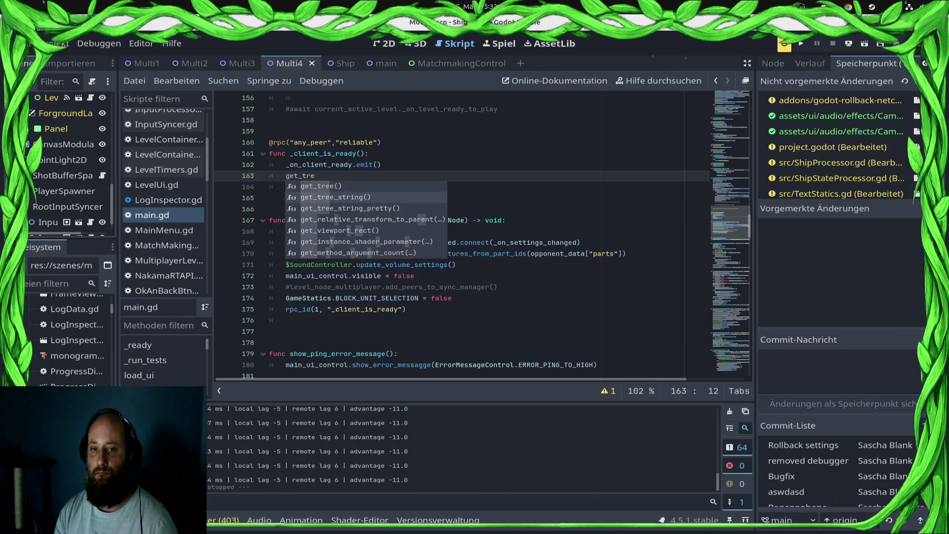
key(Return)
text(.crea)
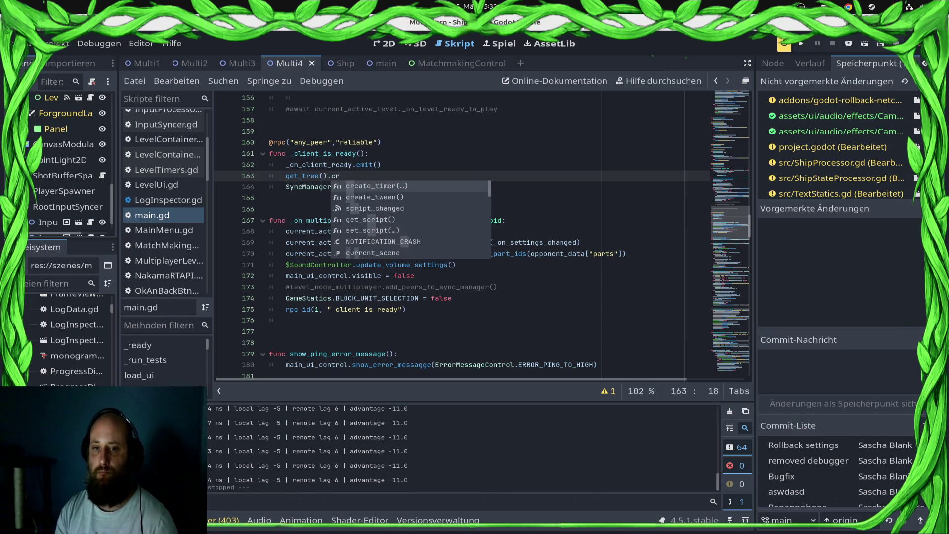
key(Return)
text(5.0)
Complete it as 'await get_tree().create_timer(5.0).timeout', save, and relaunch the game.
key(Home)
text(await)
key(ctrl+s)
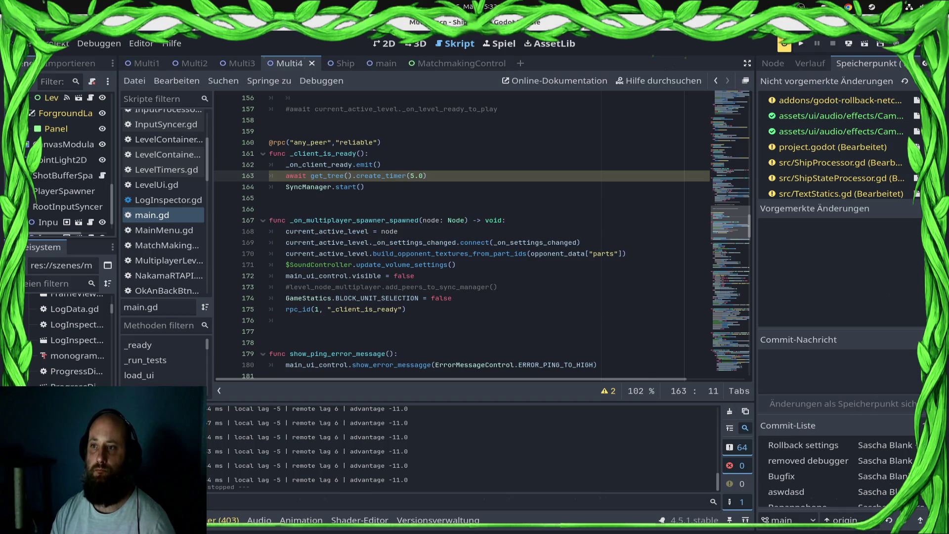
key(End)
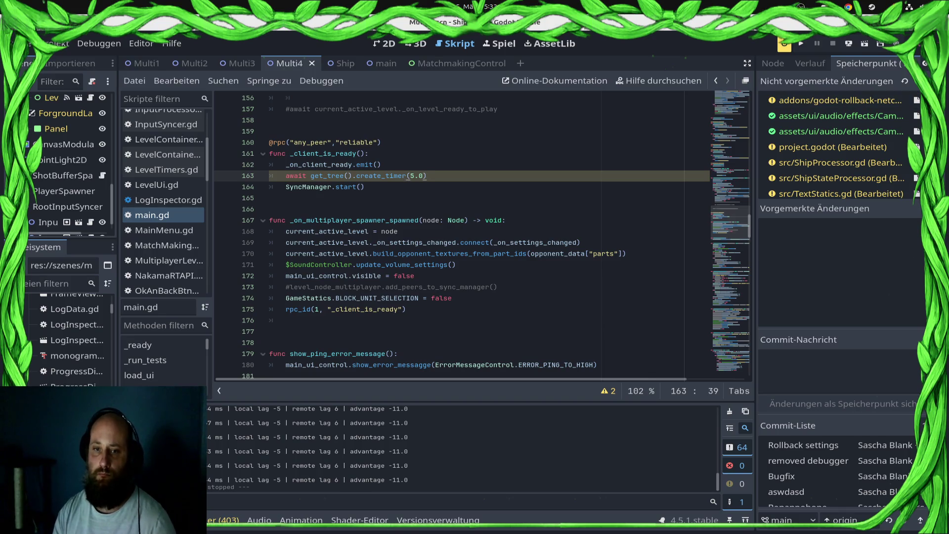
text(.timeout)
key(ctrl+s)
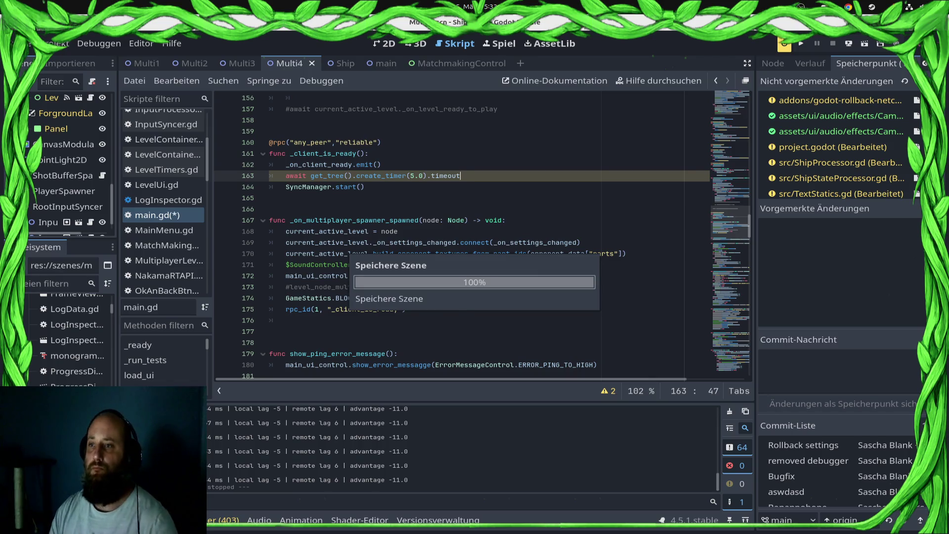
click(849, 43)
click(840, 72)
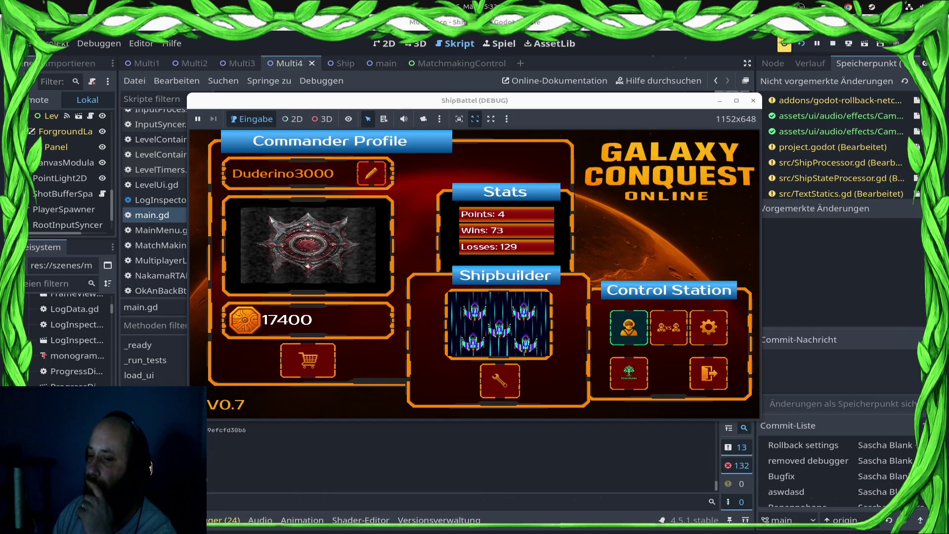
In the game, open the versus leaderboard lobby and queue for a ranked match.
click(629, 326)
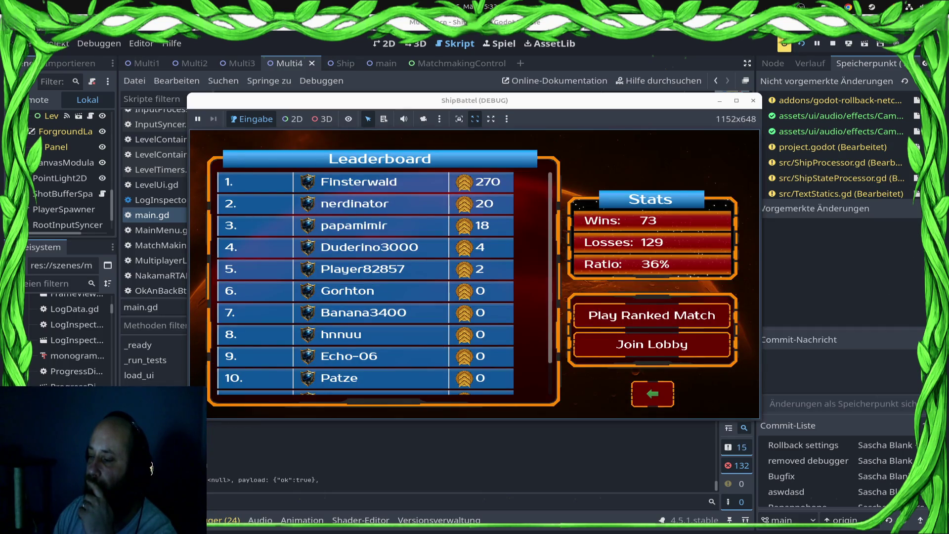
click(651, 315)
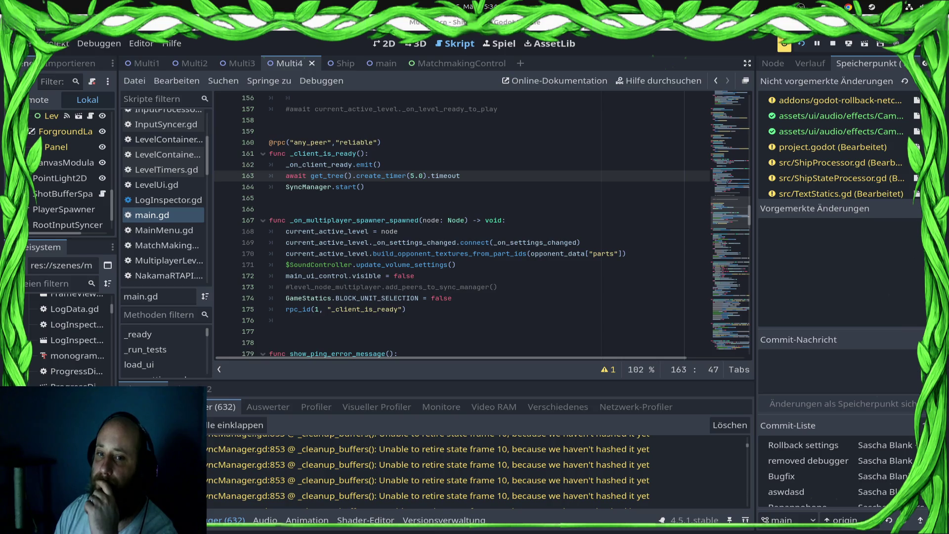
click(419, 175)
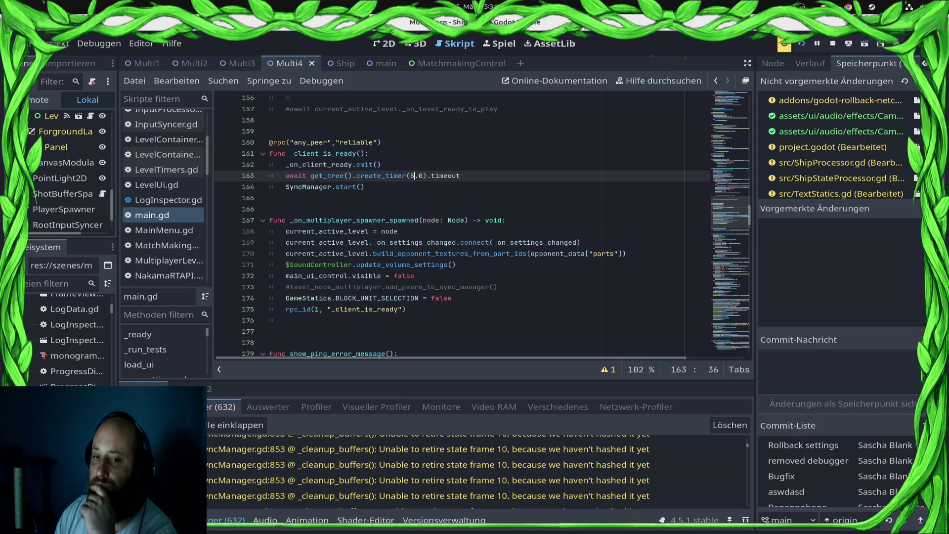
scroll(163, 223, up, 4)
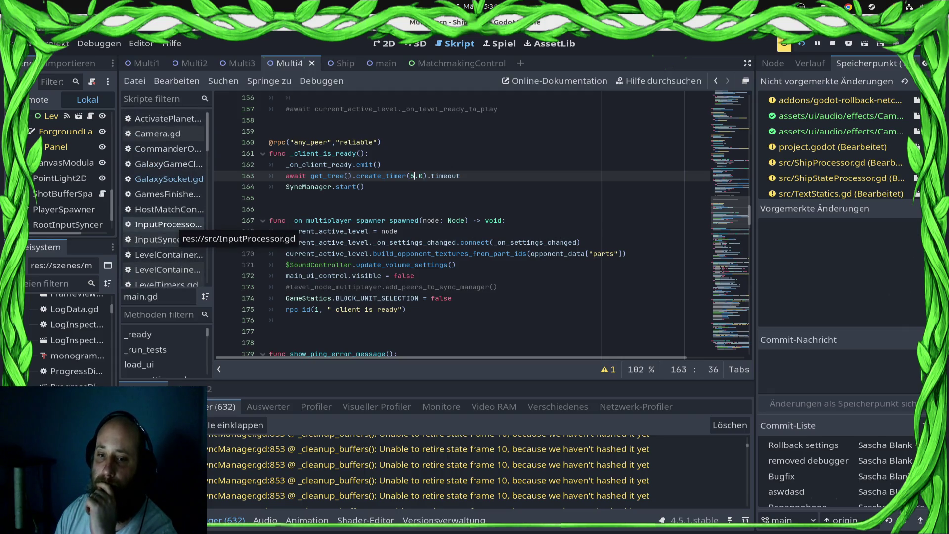
click(452, 298)
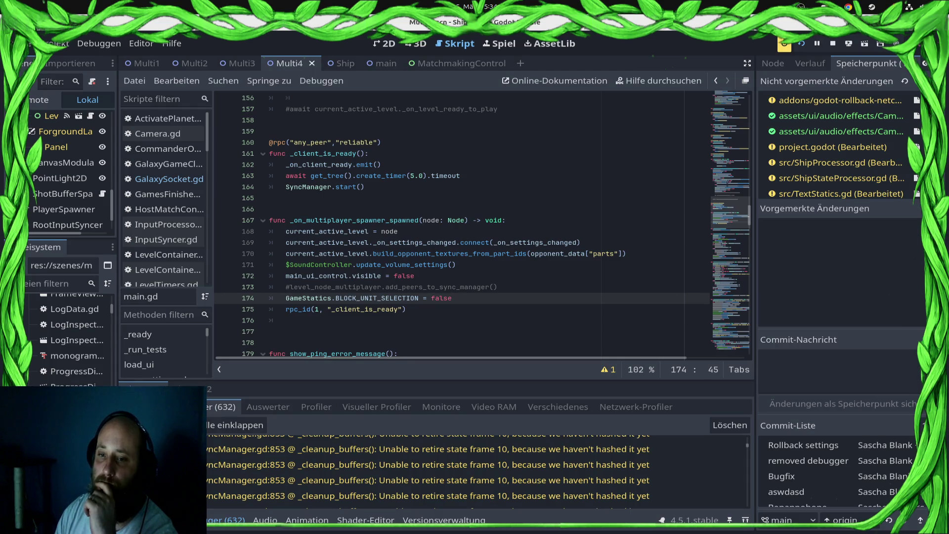
Insert print(current_active_level.is_node_ready()) as line 175 in main.gd and save.
key(Return)
text(cur)
key(Return)
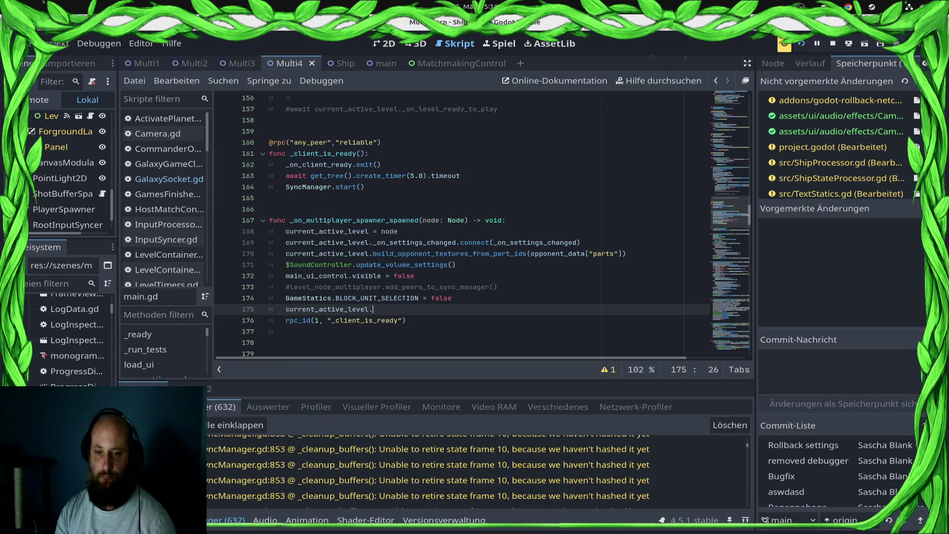
text(is_no)
key(Return)
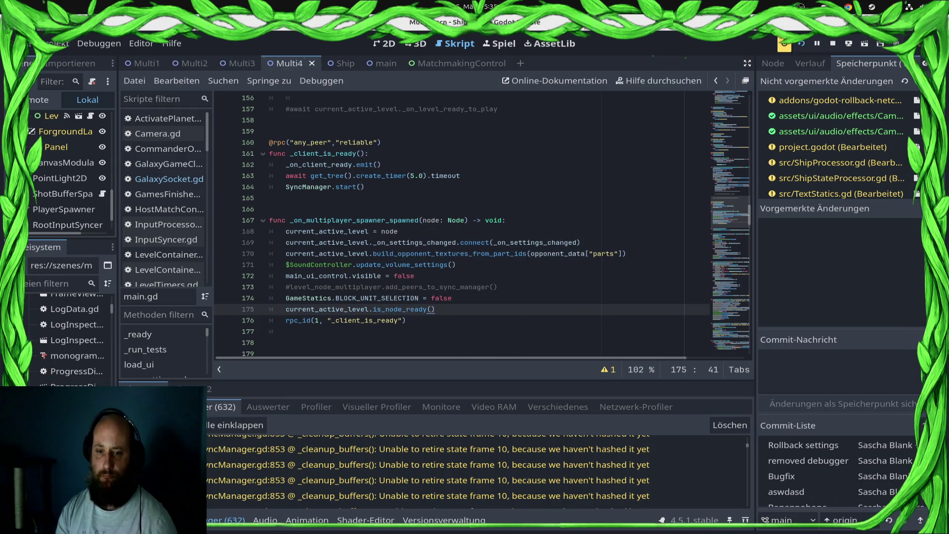
key(Home)
text(print()
key(End)
text())
key(ctrl+s)
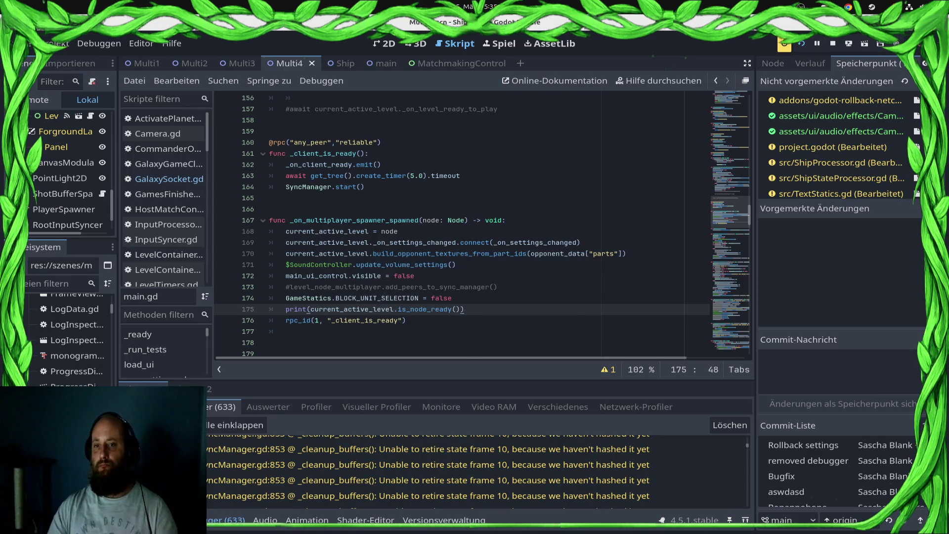
click(848, 43)
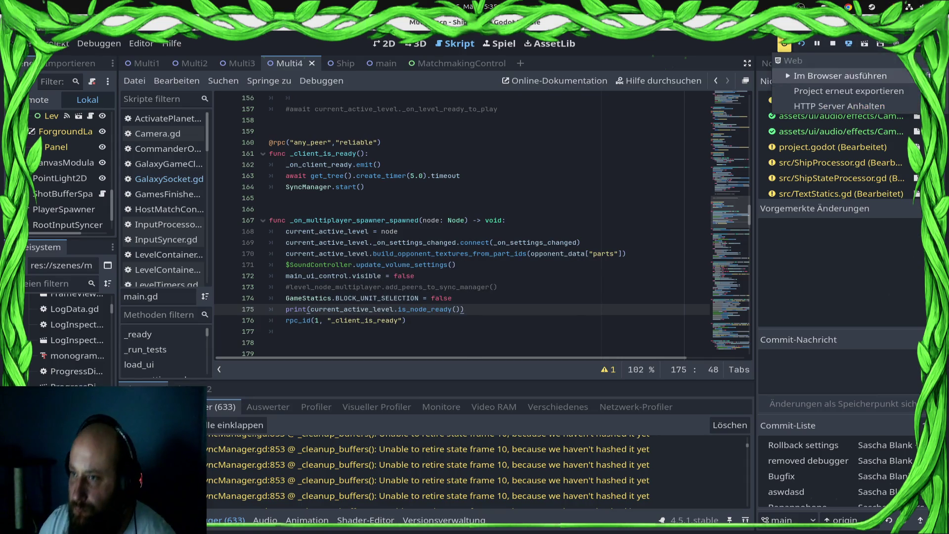
Launch the game into a test battle, then stop the running project.
click(840, 59)
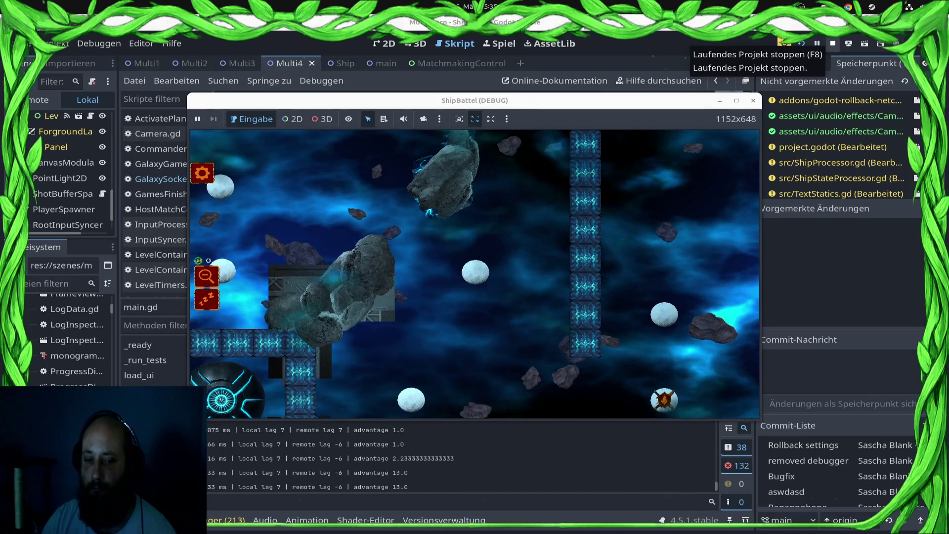
click(832, 43)
scroll(485, 238, down, 1)
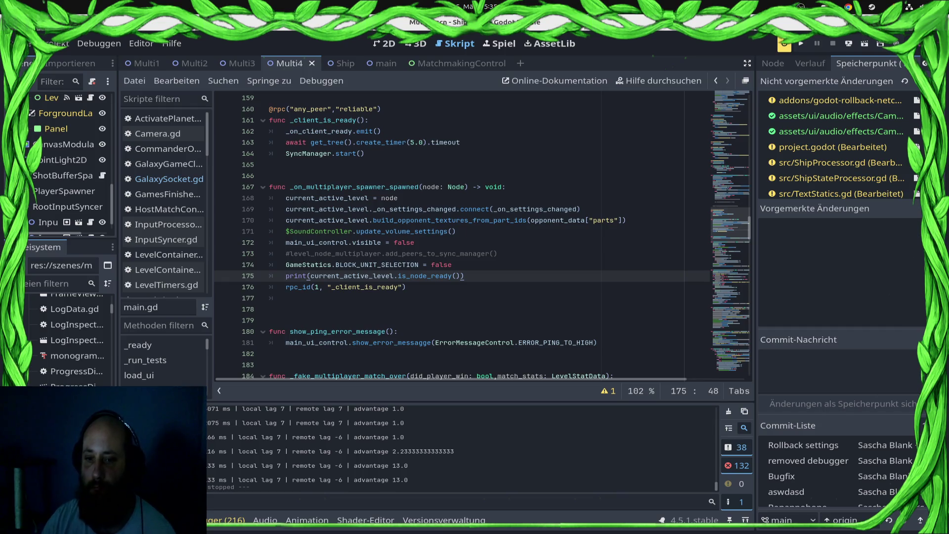
click(226, 520)
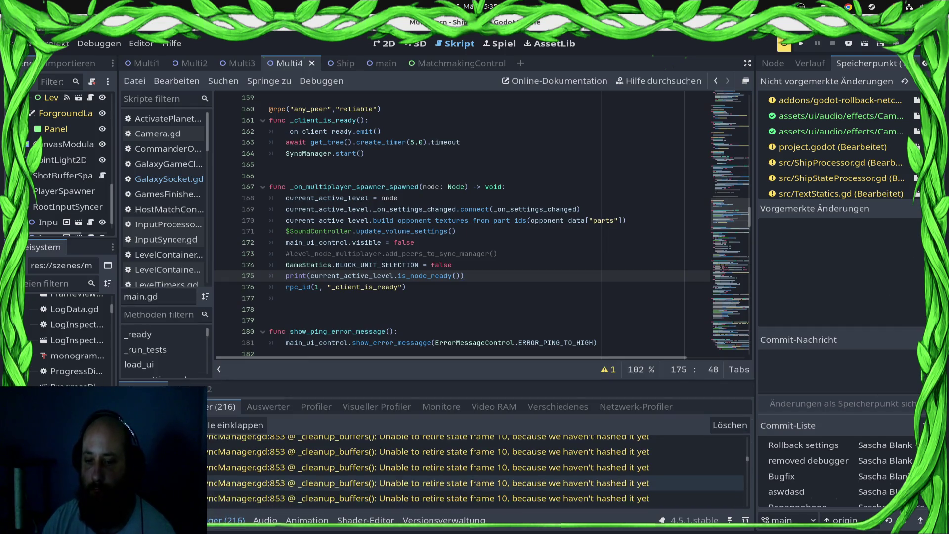
scroll(474, 474, up, 5)
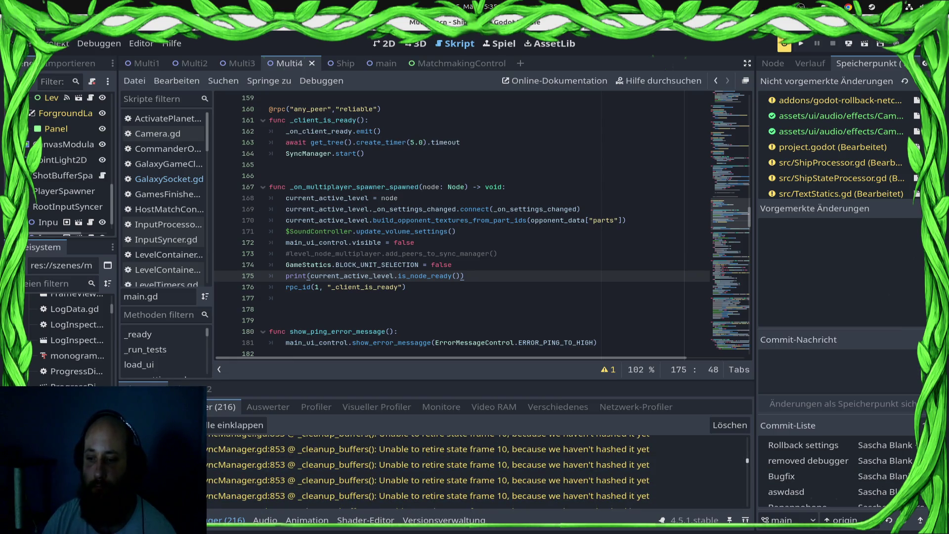
scroll(474, 475, down, 5)
scroll(474, 474, up, 10)
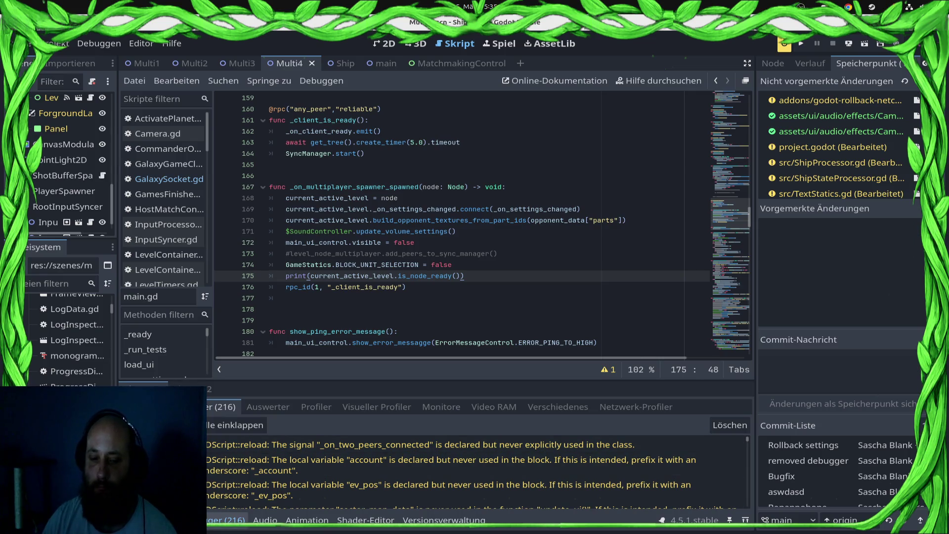
key(alt+o)
scroll(339, 448, up, 3)
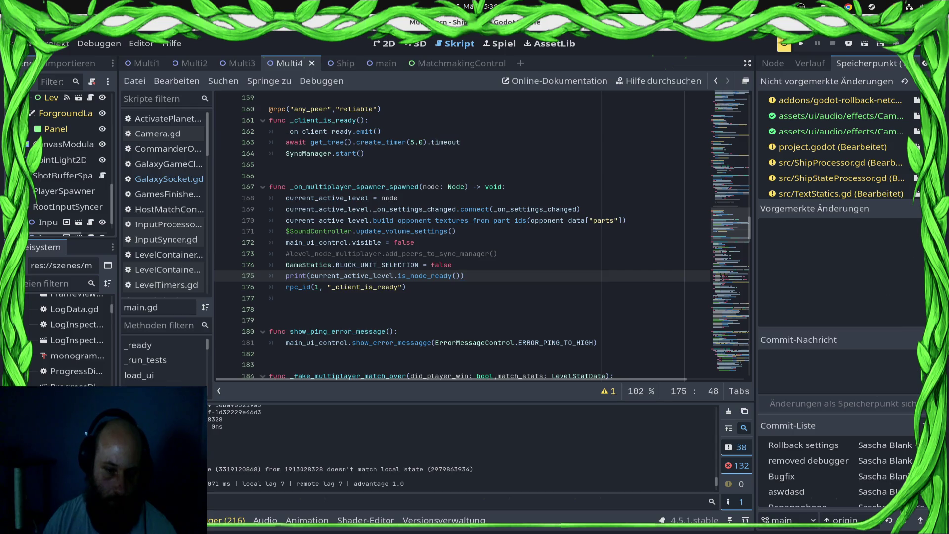
scroll(460, 449, up, 1)
mouse_move(225, 449)
mouse_down()
mouse_move(198, 440)
mouse_move(223, 448)
mouse_up()
scroll(462, 234, up, 1)
click(369, 153)
key(Return)
Add print("PLAYER READY") at the top of _client_is_ready, save main.gd, and rerun the game.
text(print("PLAY)
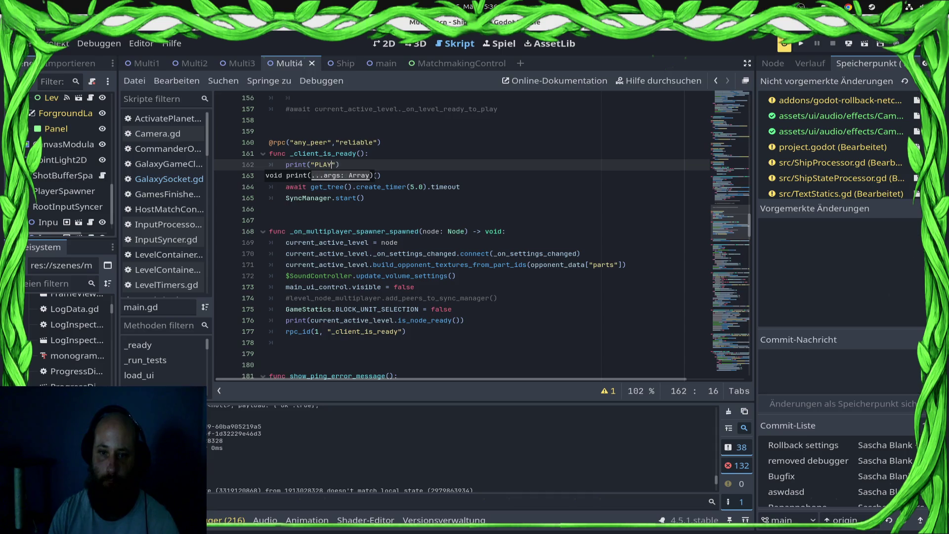
text(Y)
key(ctrl+s)
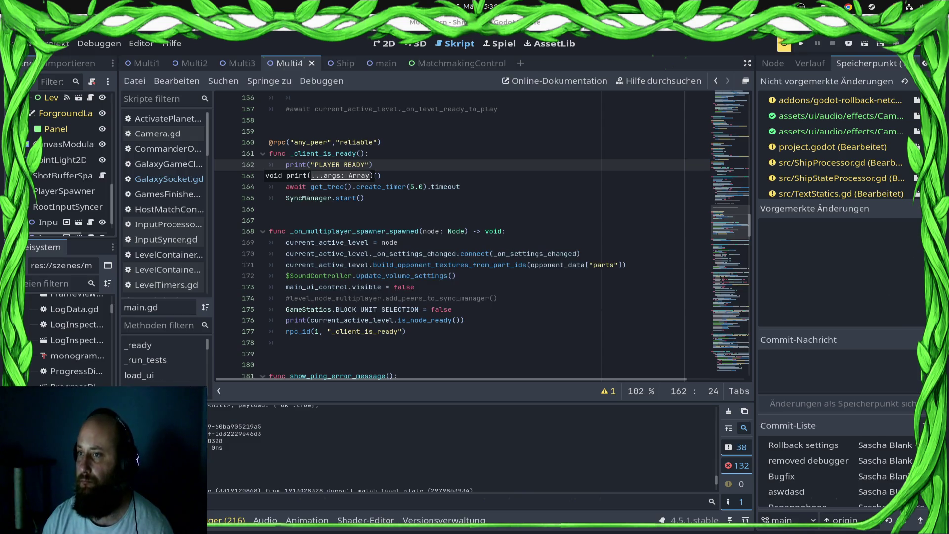
key(F5)
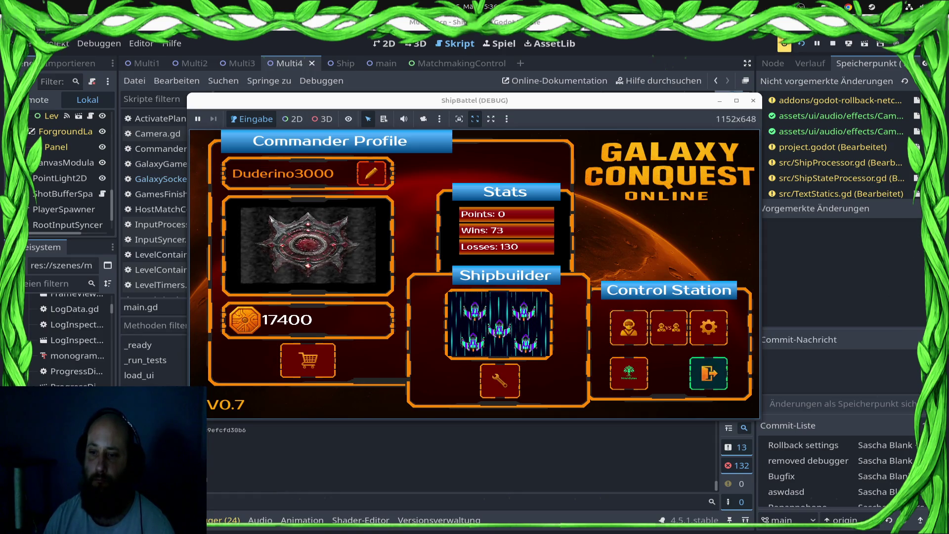
Open the versus lobby, queue for a ranked match, then leave the running debug game.
click(668, 327)
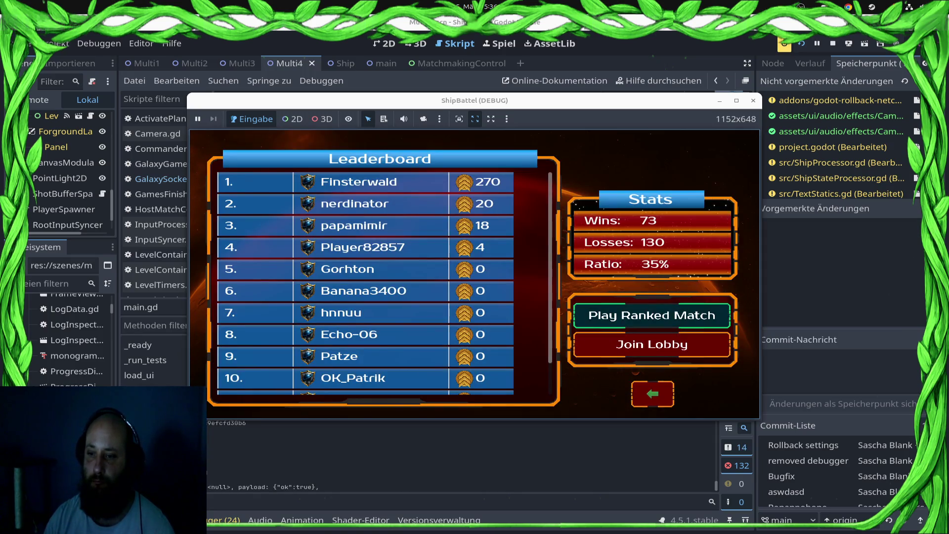
click(651, 315)
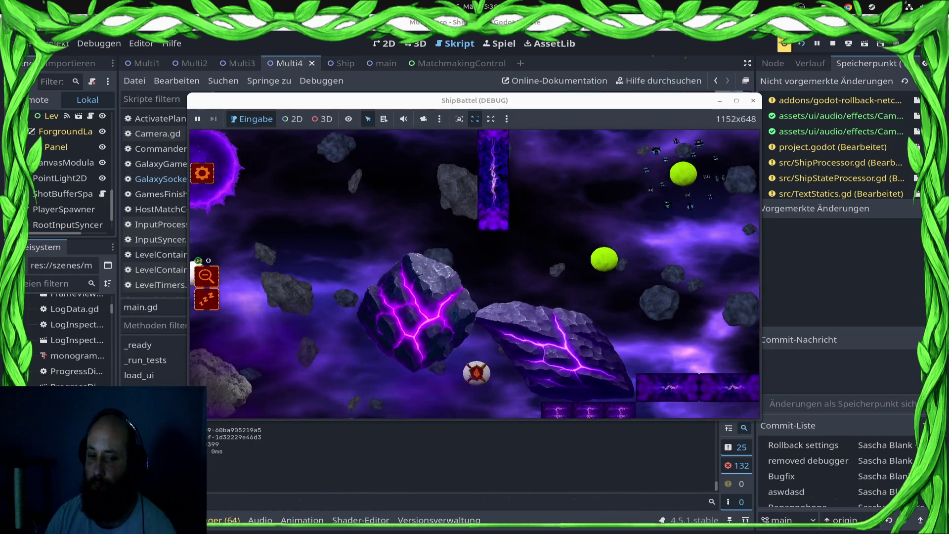
key(alt+Tab)
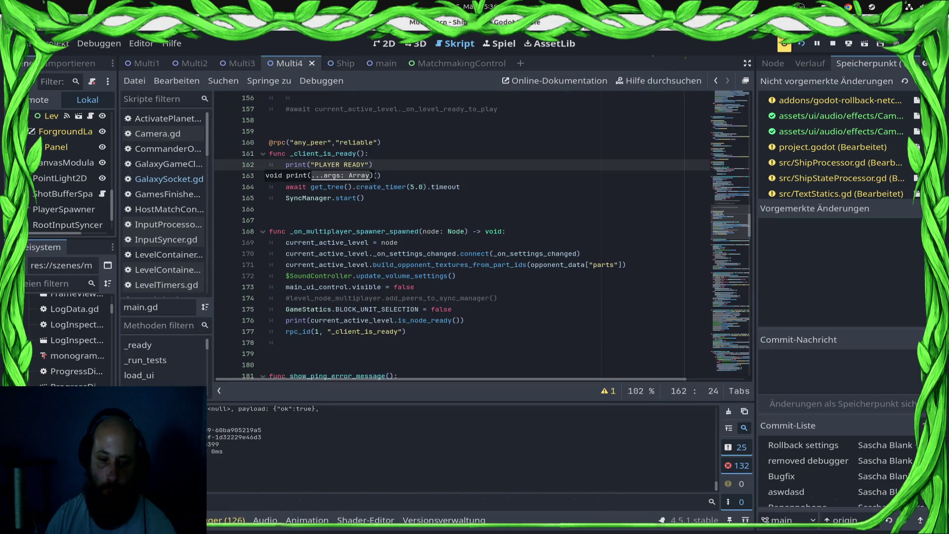
End the debug session and search project files for SyncManager.start(), jumping to main.gd line 132.
key(F8)
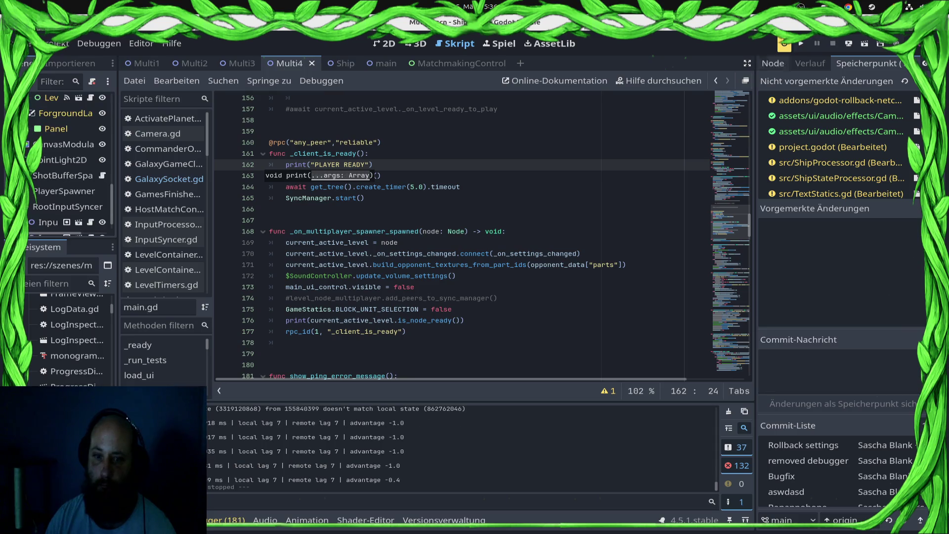
scroll(482, 235, down, 13)
scroll(482, 234, up, 14)
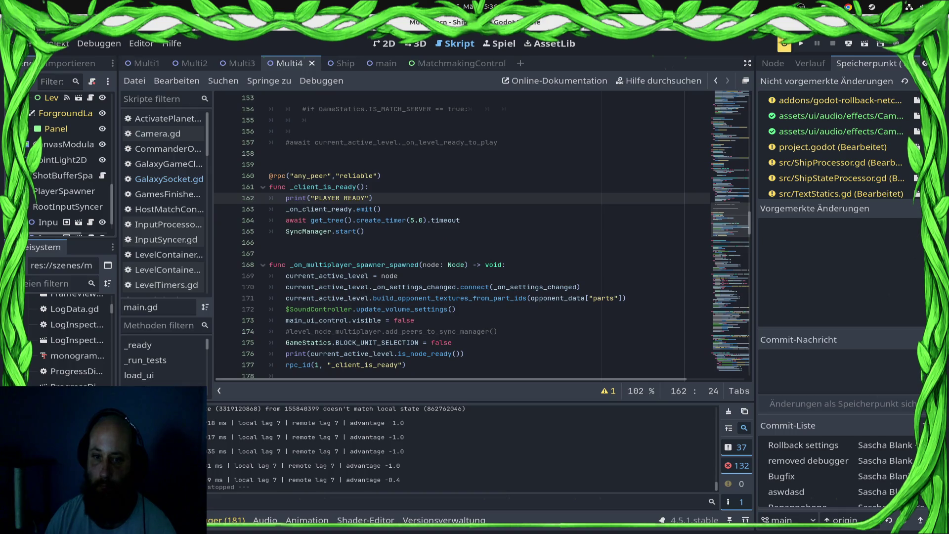
scroll(482, 235, up, 5)
scroll(482, 234, down, 2)
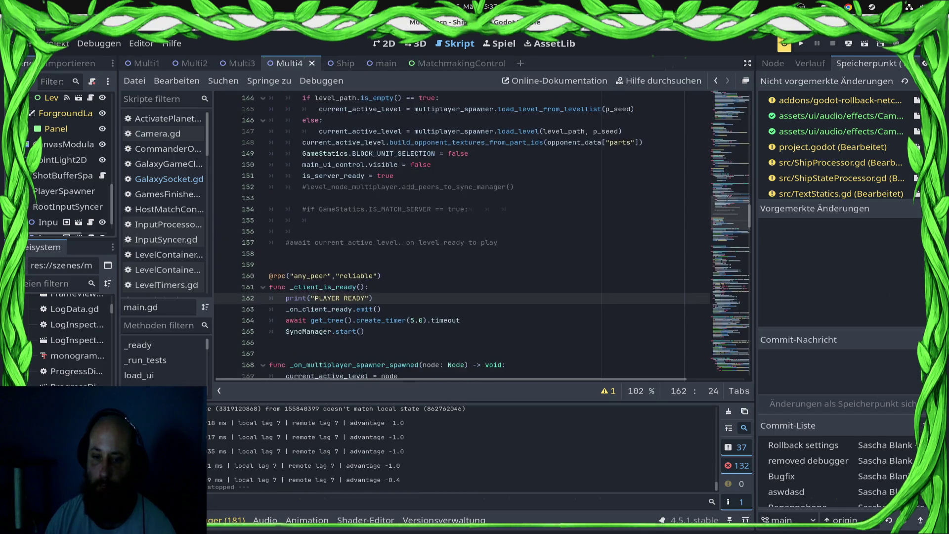
drag(365, 331, 286, 331)
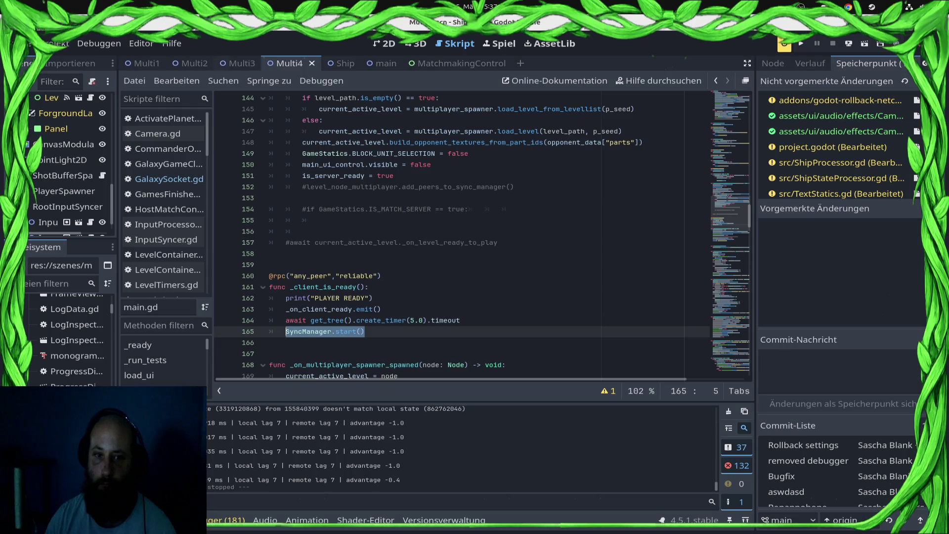
click(222, 80)
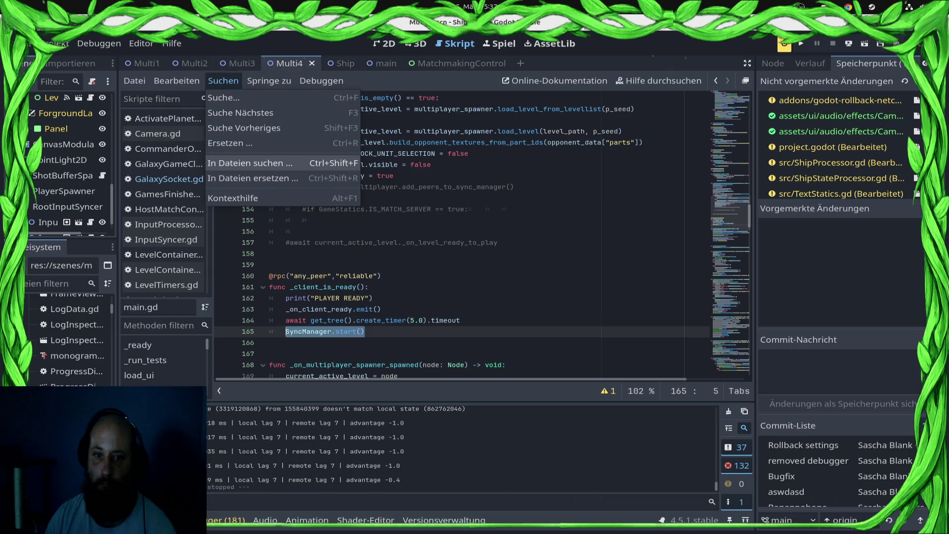
click(250, 163)
key(Return)
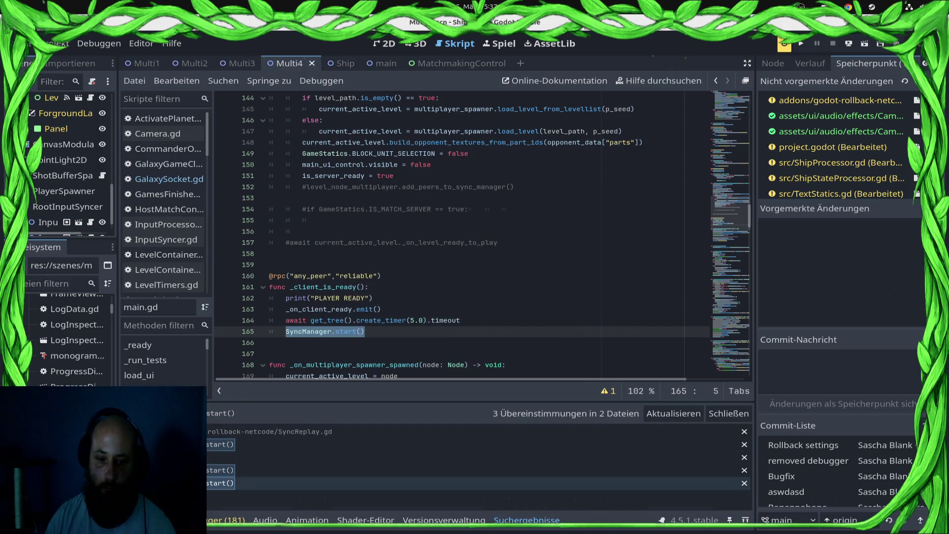
click(220, 470)
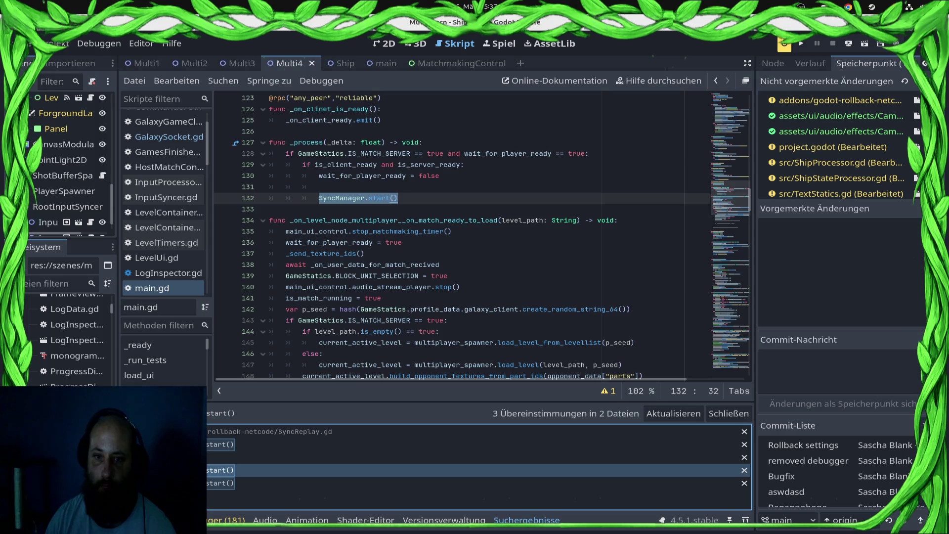
Comment out the _process function on lines 126–132 and save main.gd.
mouse_move(410, 198)
mouse_down()
mouse_move(297, 153)
mouse_move(270, 130)
mouse_up()
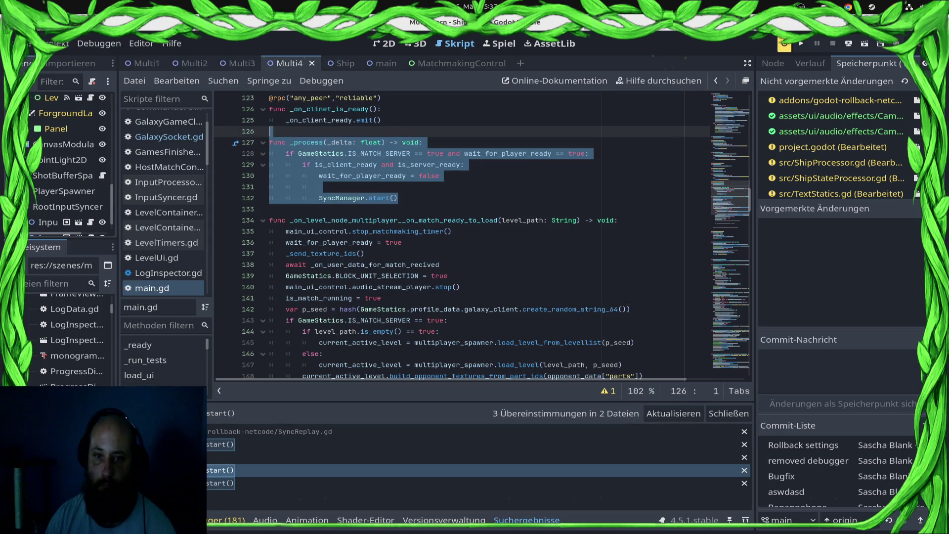
key(ctrl+k)
key(ctrl+s)
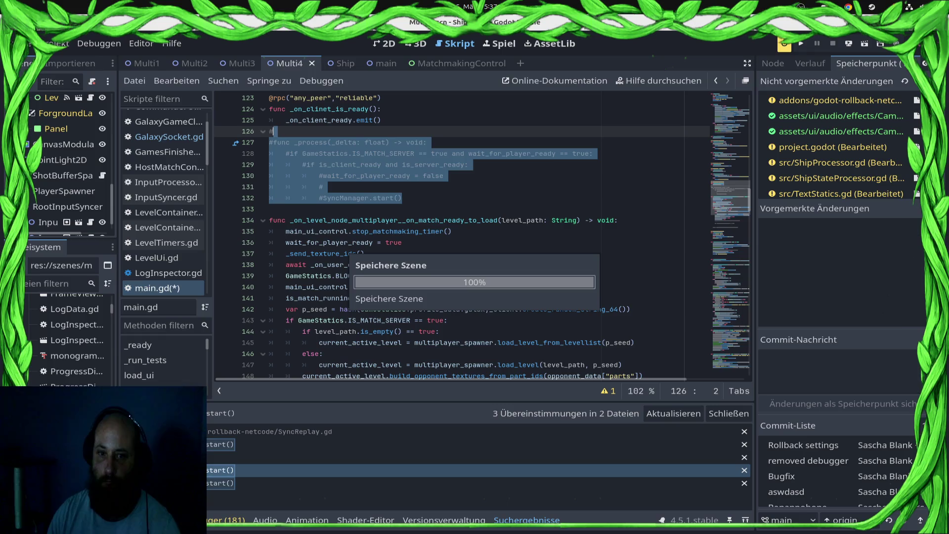
key(Escape)
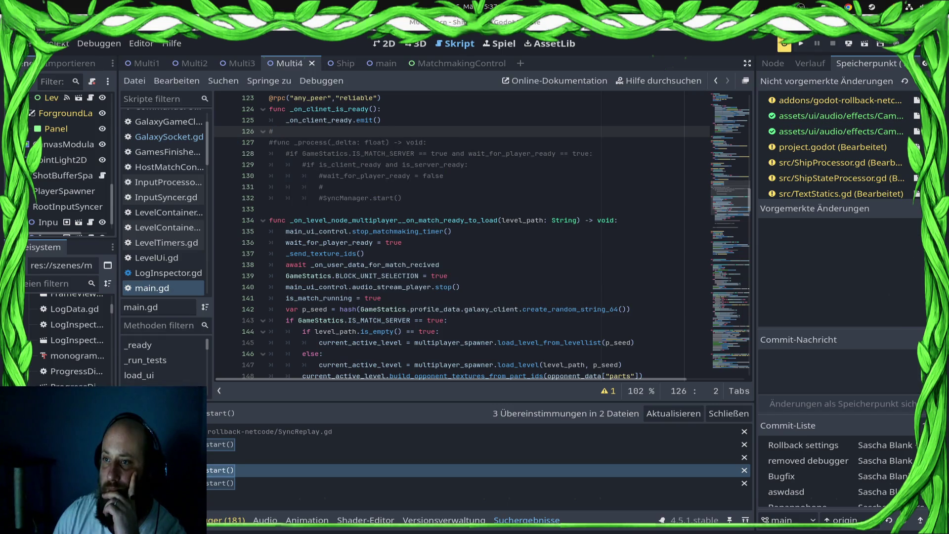
click(849, 43)
Relaunch the game, toggle the network debug overlay, and play the match to defeat.
click(815, 72)
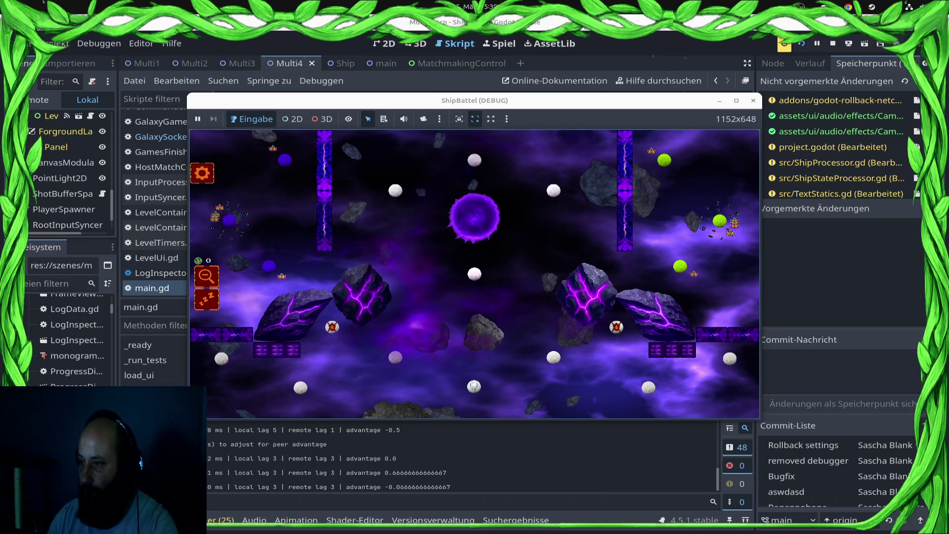
key(F11)
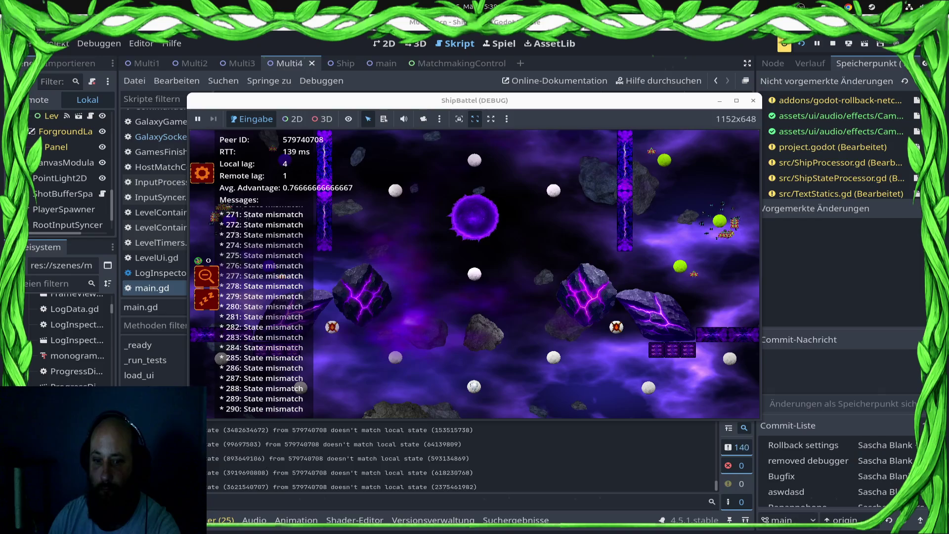
key(F11)
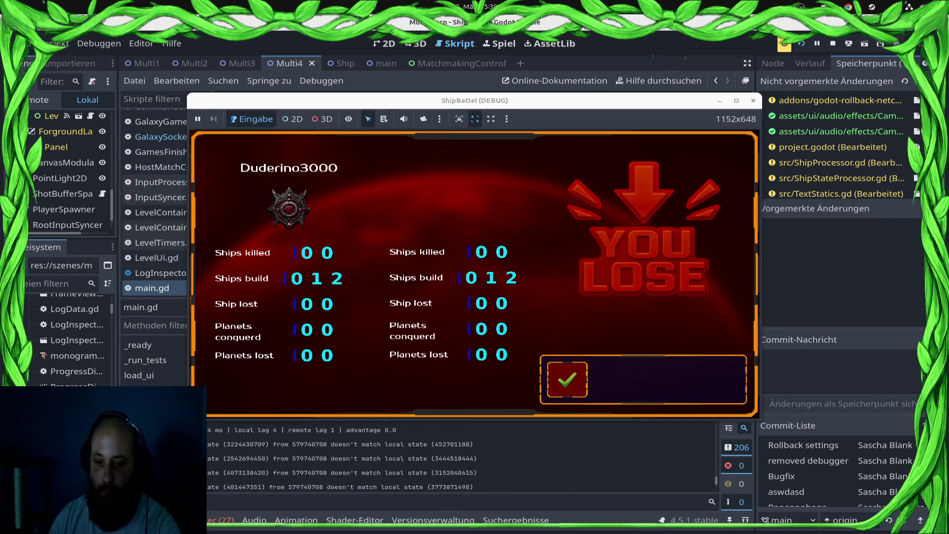
scroll(462, 452, up, 1)
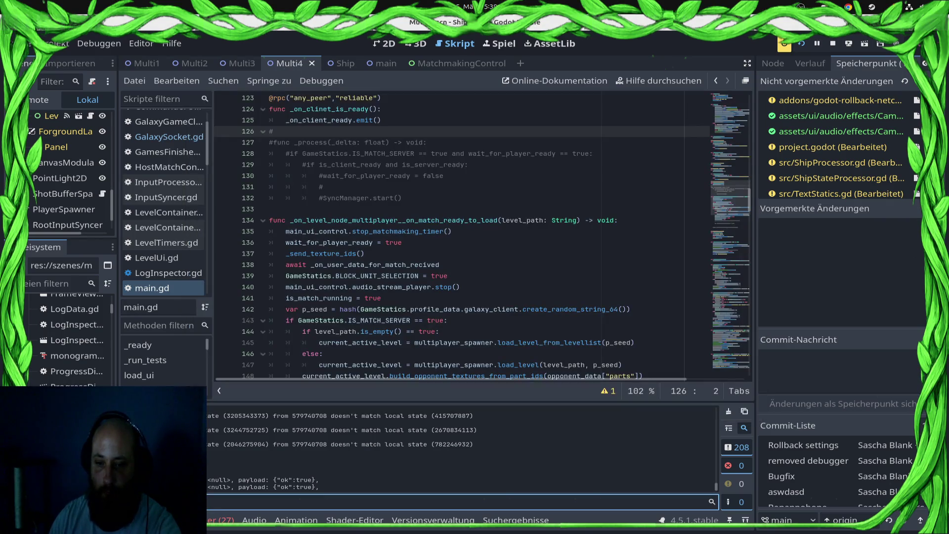
click(447, 320)
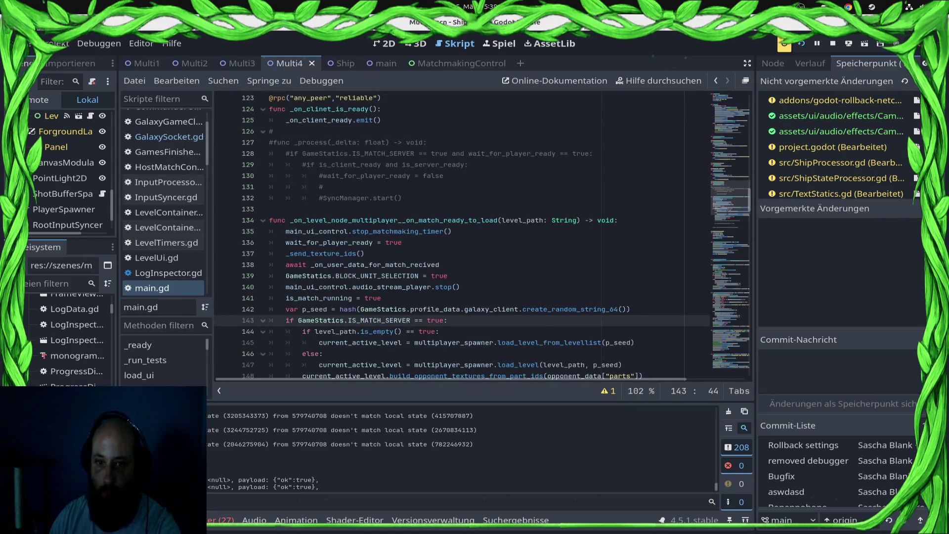
scroll(485, 235, up, 5)
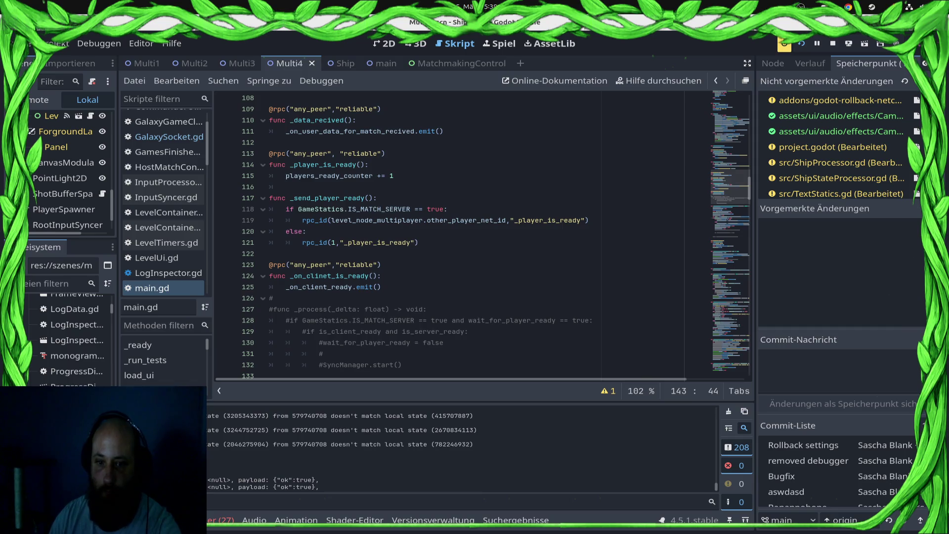
scroll(484, 235, down, 4)
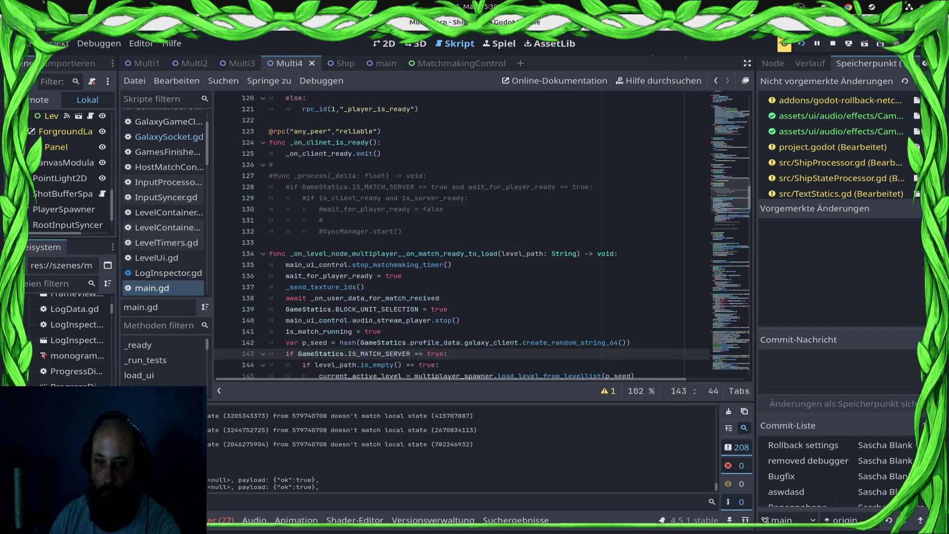
scroll(163, 212, up, 3)
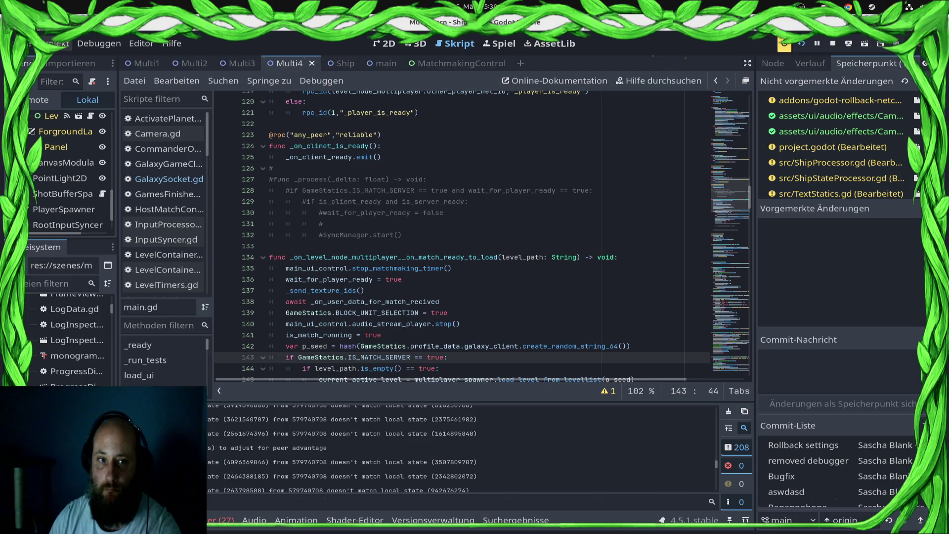
click(49, 43)
click(74, 58)
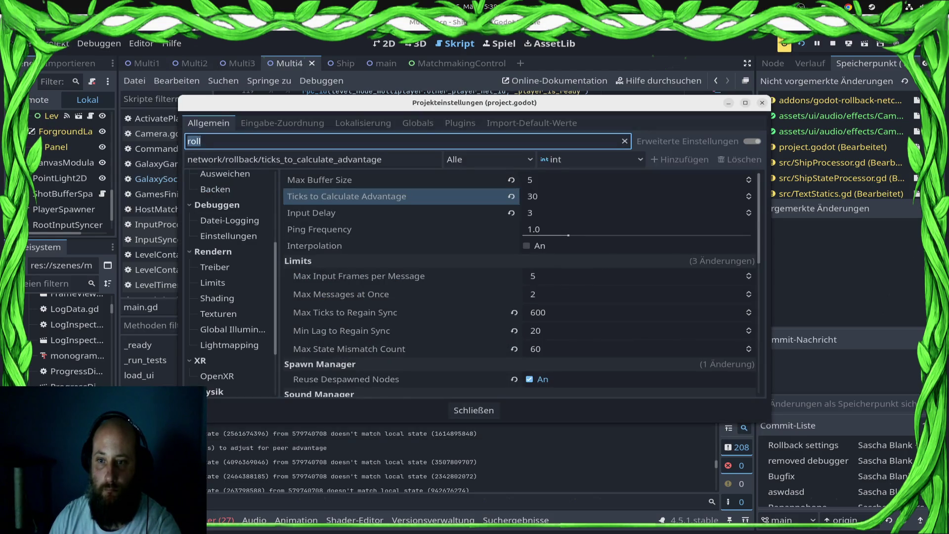
Set rollback Max Buffer Size to 8 and Input Delay to 4, then close Project Settings.
click(593, 180)
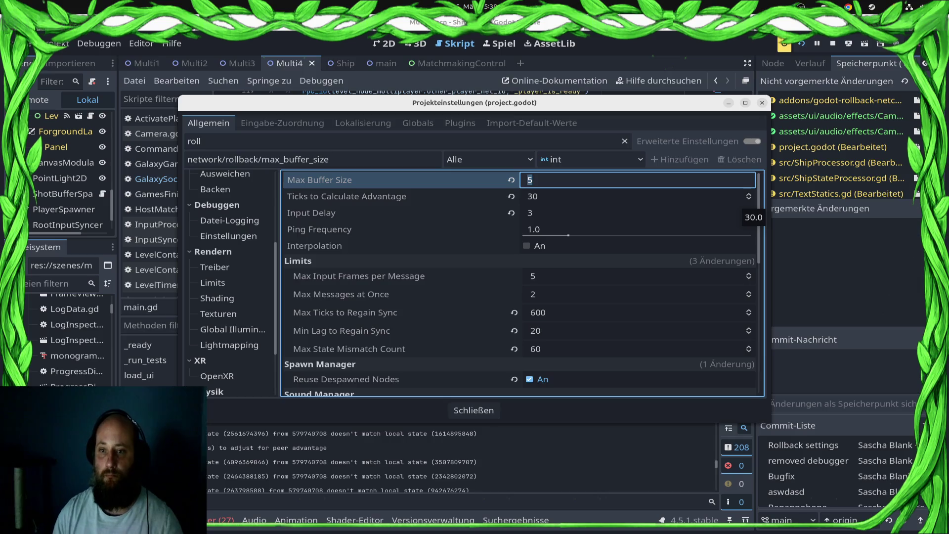
text(8)
key(Return)
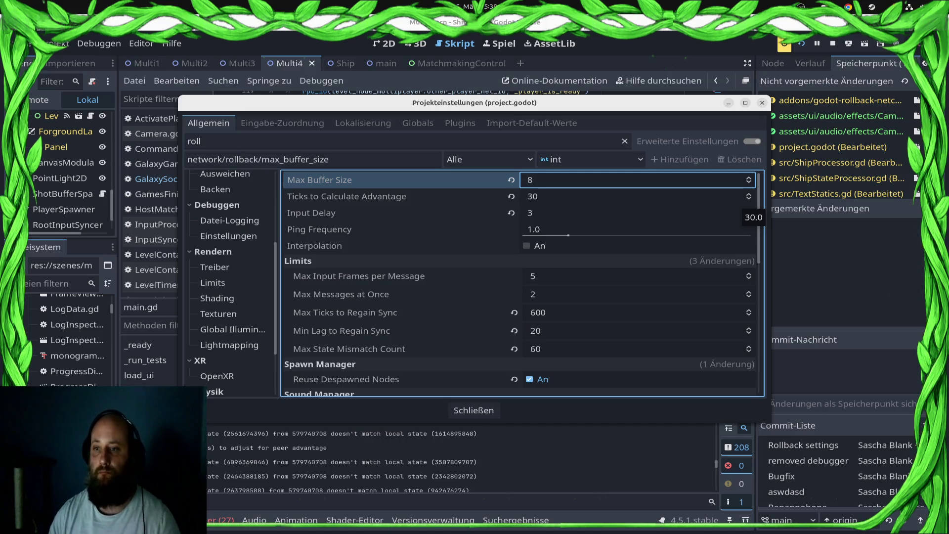
click(568, 232)
click(593, 213)
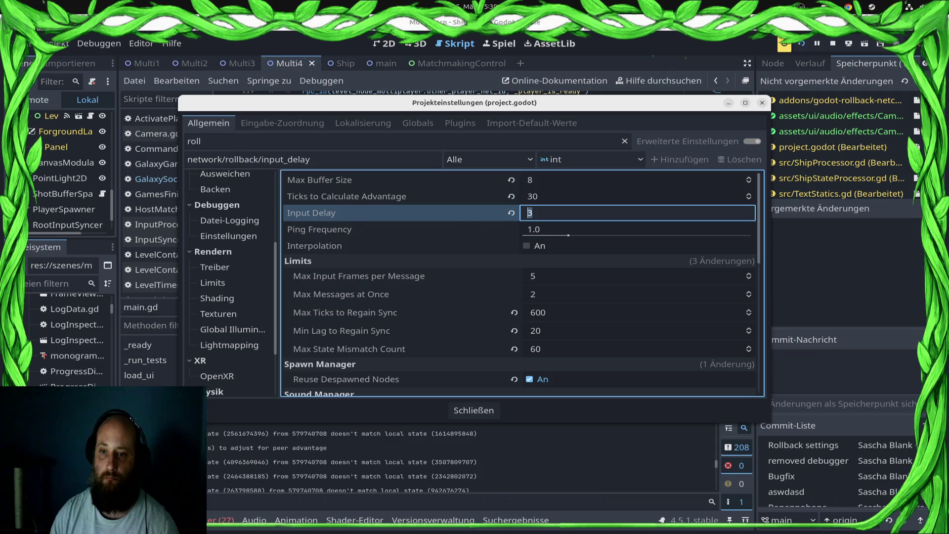
text(4)
key(Return)
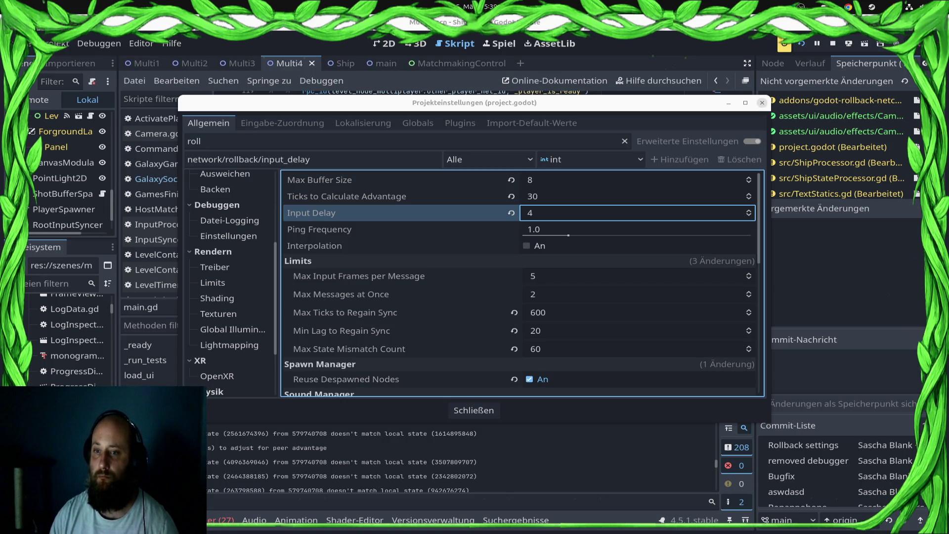
key(Escape)
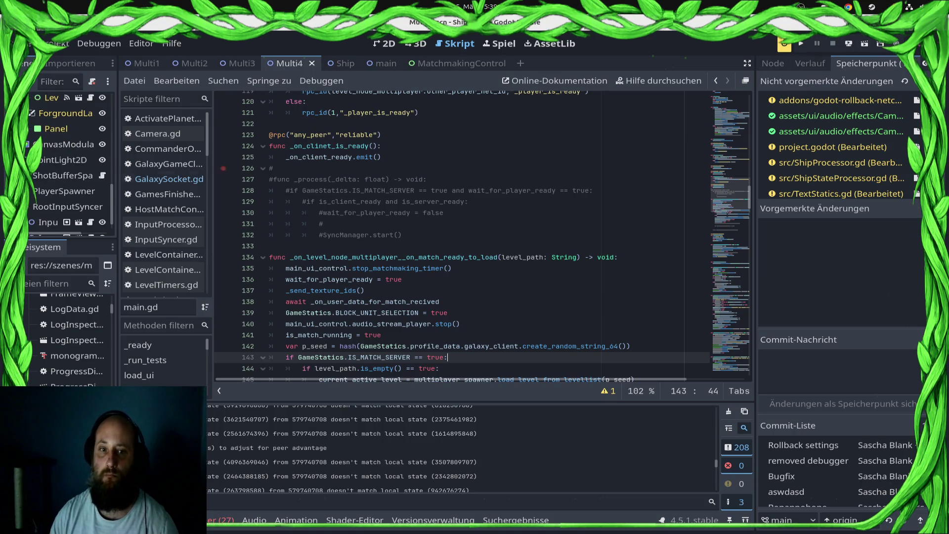
Open Ship.gd from the script list at its _save_state and _load_state functions.
scroll(168, 200, down, 5)
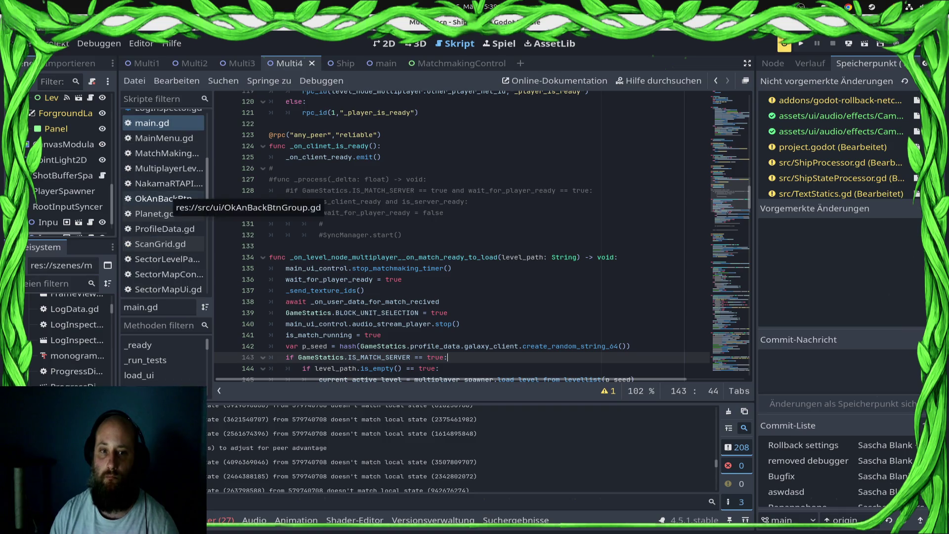
scroll(163, 198, down, 5)
click(158, 142)
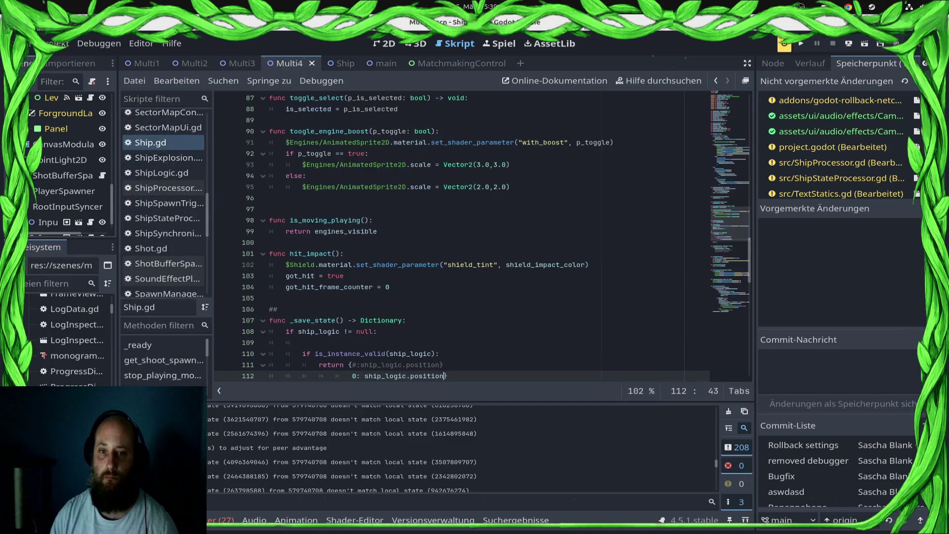
scroll(481, 237, down, 6)
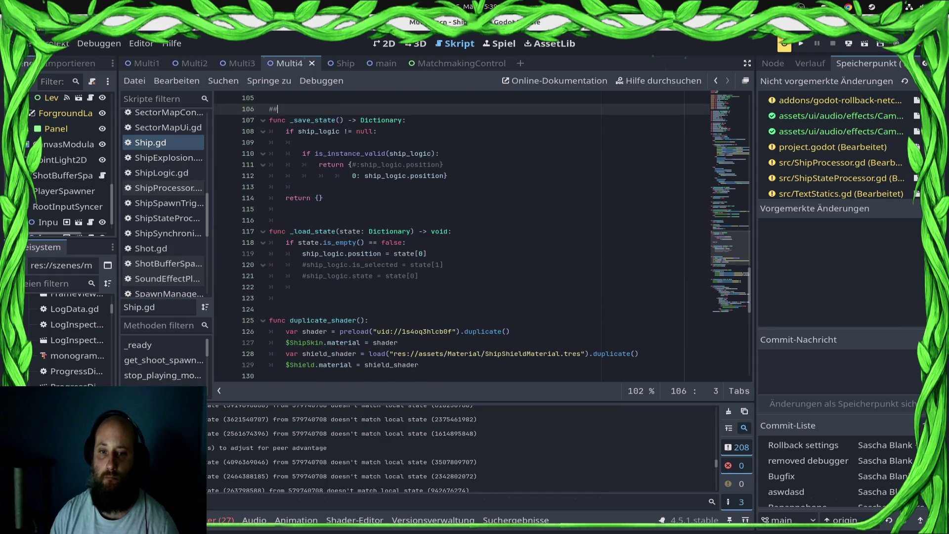
Insert a func _interpolate_state(old_state, new_state, weight) signature above _load_state.
click(317, 220)
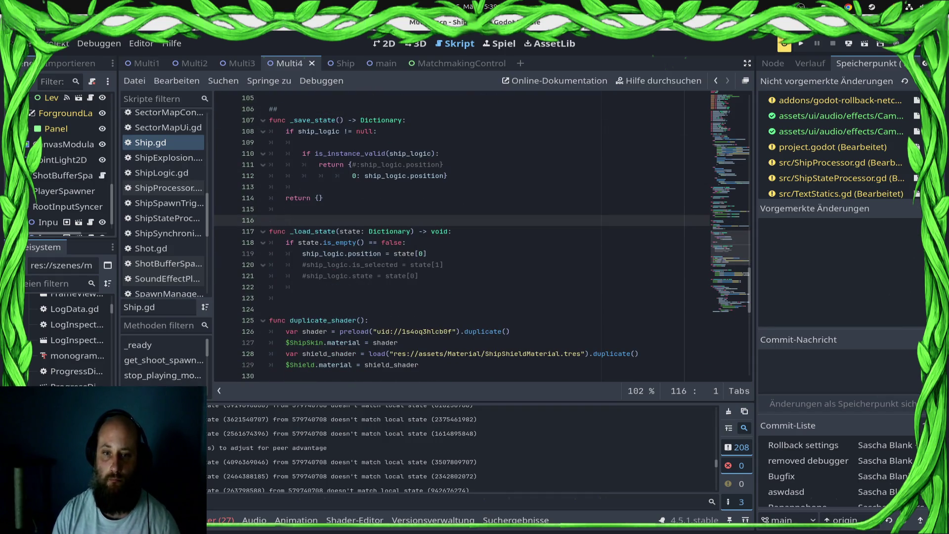
key(Return)
key(Return)
key(Up)
key(Up)
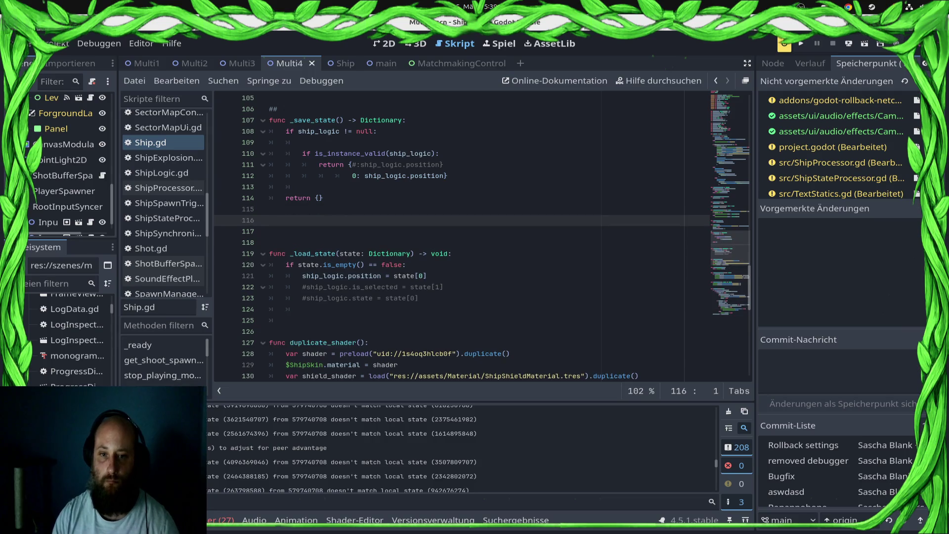
key(Return)
text(_interpolate_state(old_state: Dictionary, new_state: Dictionary, weight: float) -> void:)
text(func)
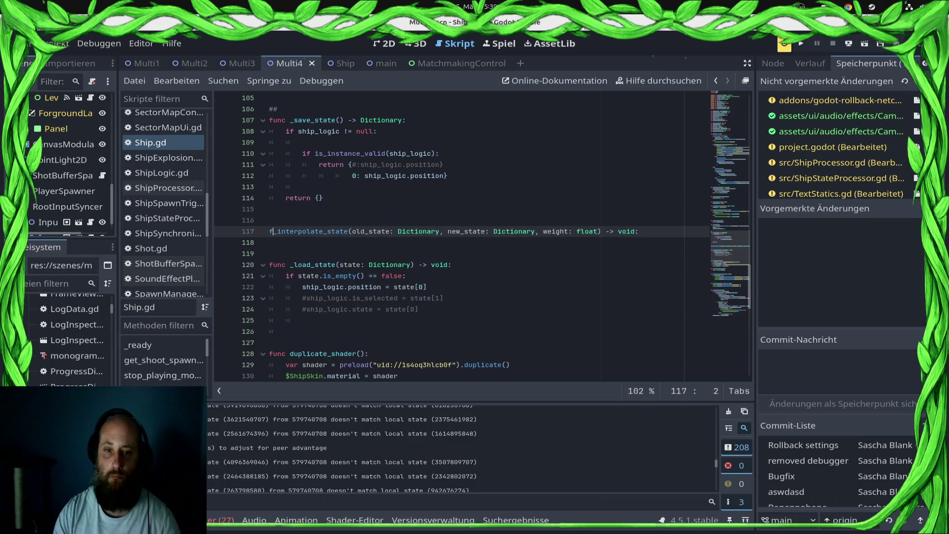
key(Return)
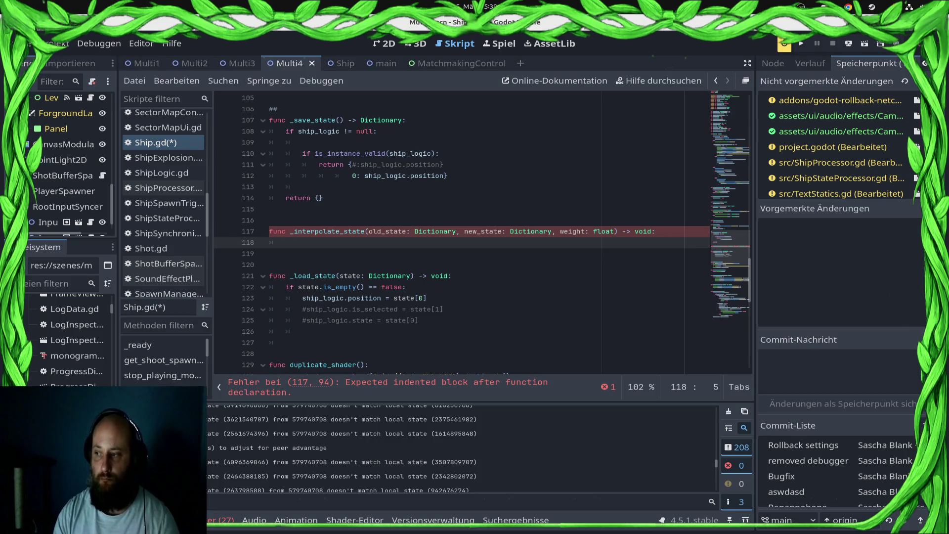
Write the body's first line: ship.position = old_state[0].
text(left)
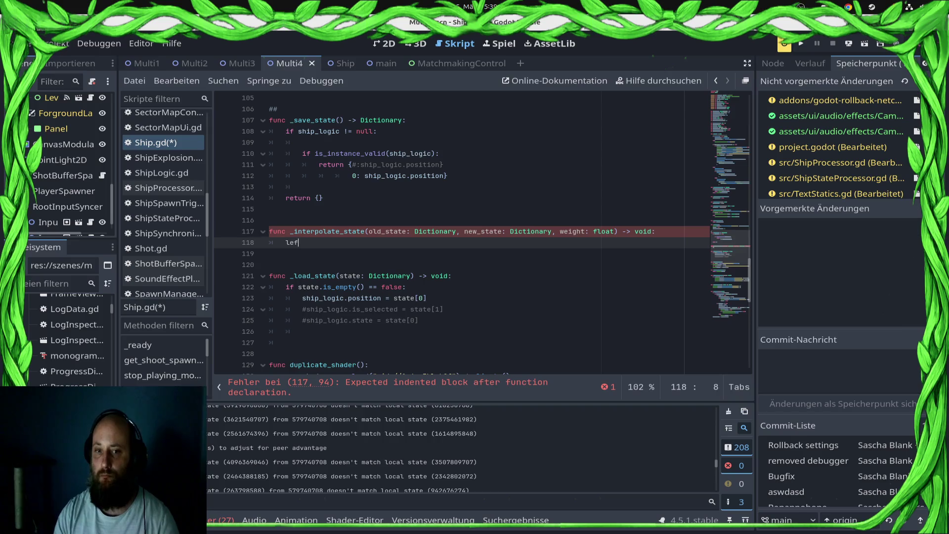
key(Home)
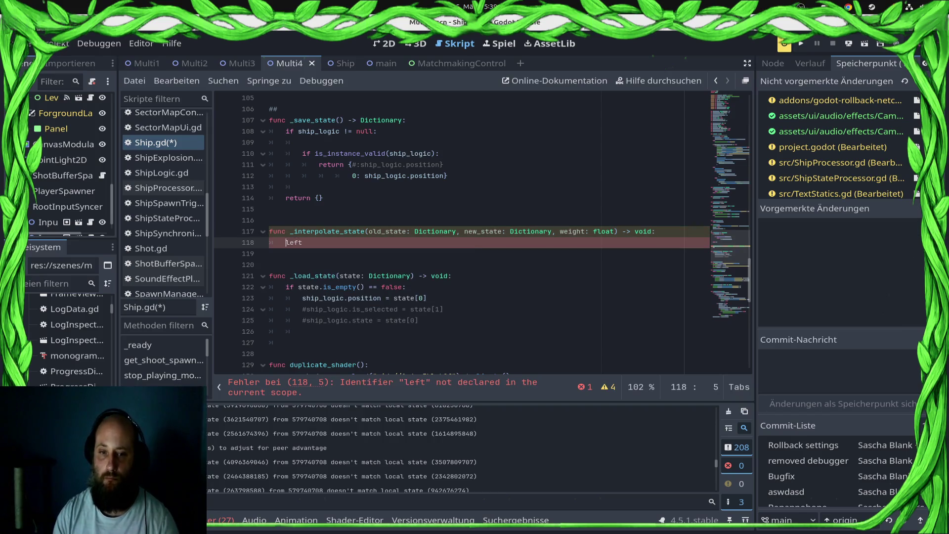
text(old)
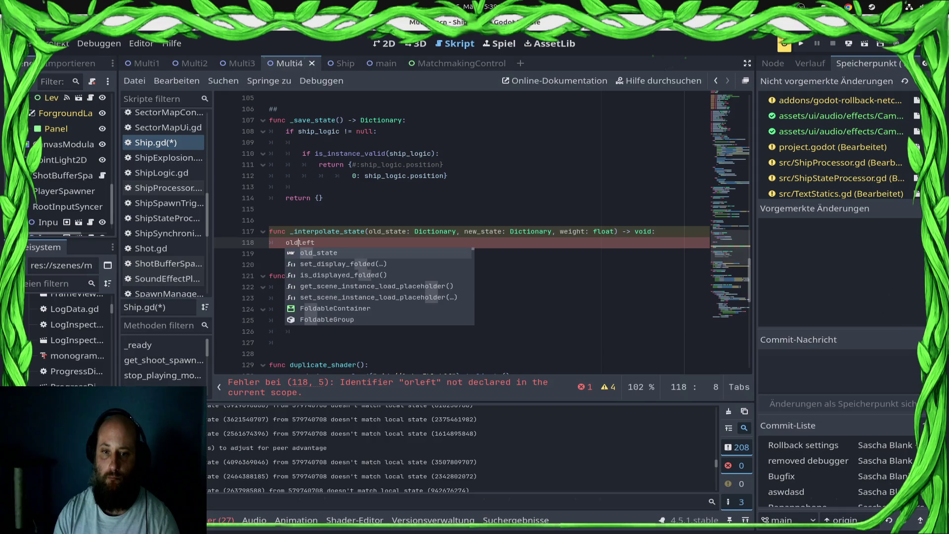
key(Return)
text([0)
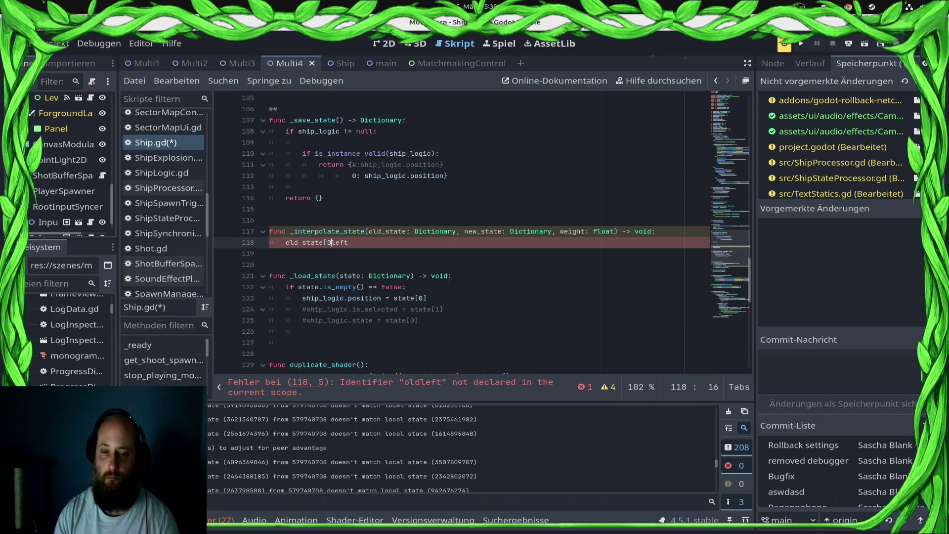
text(].)
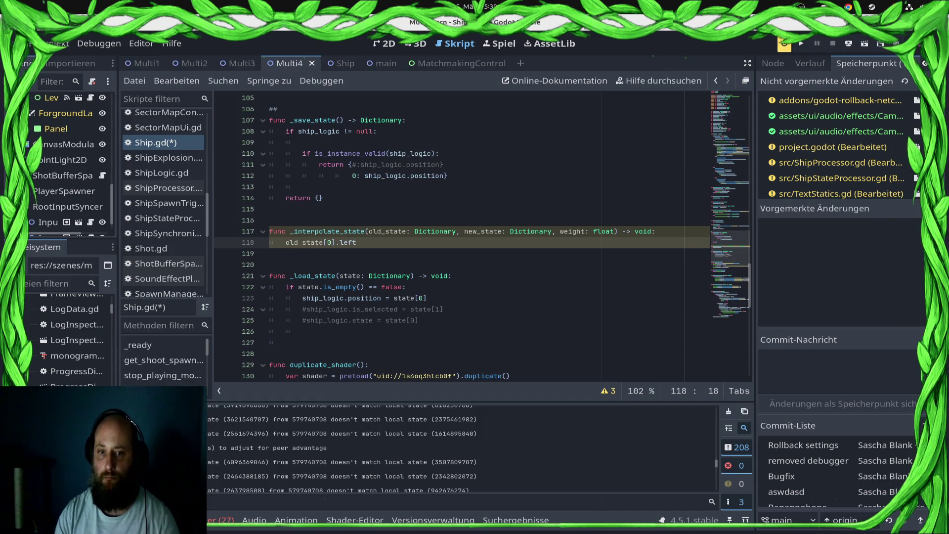
key(Left)
text(ship.)
key(BackSpace)
text(_)
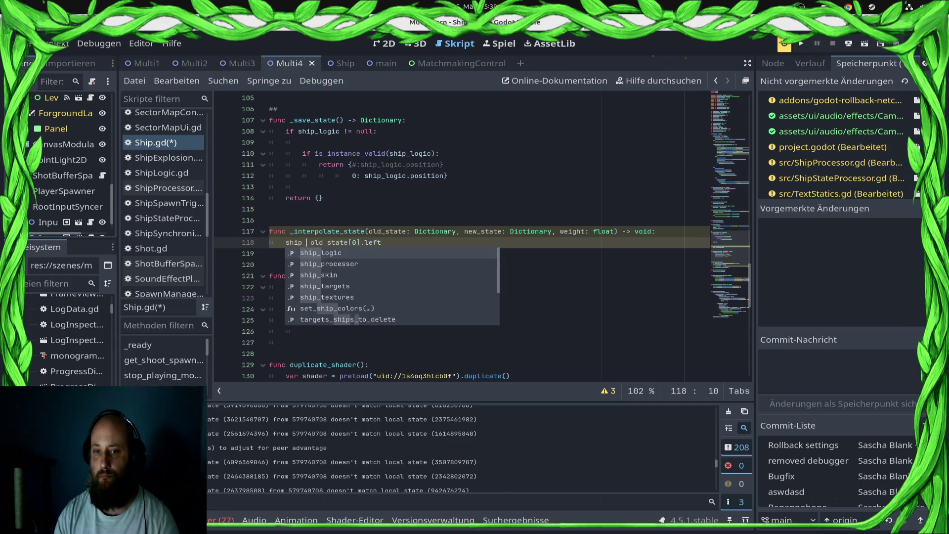
text(pos)
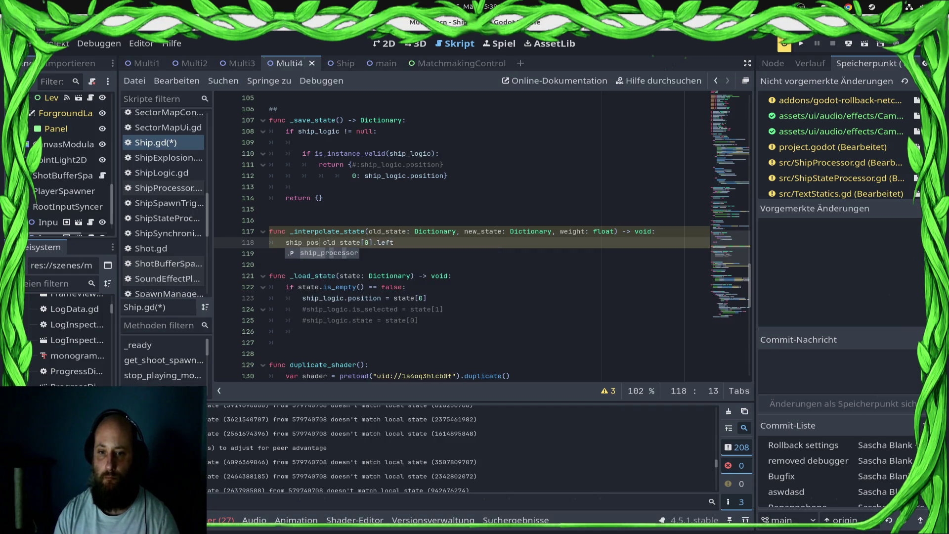
key(BackSpace)
key(BackSpace)
key(BackSpace)
text(.pos)
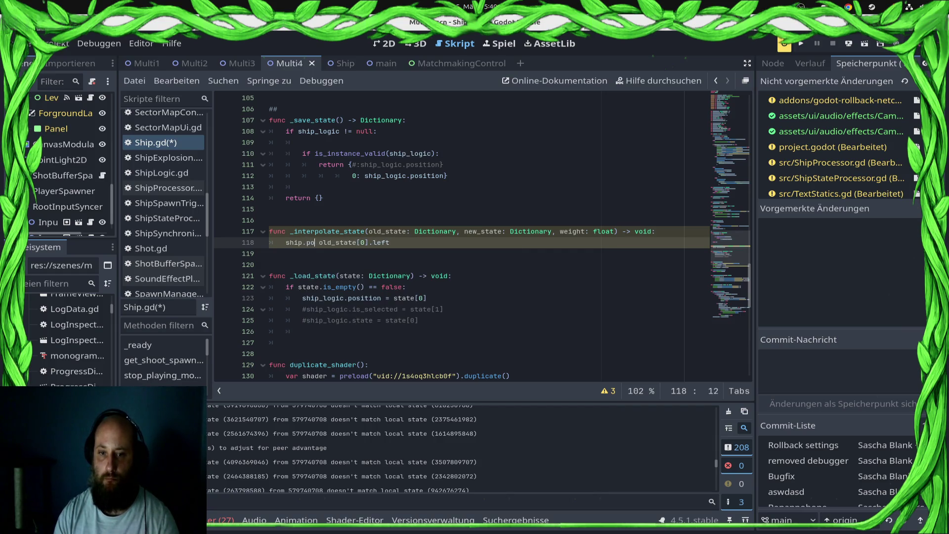
text(ition =)
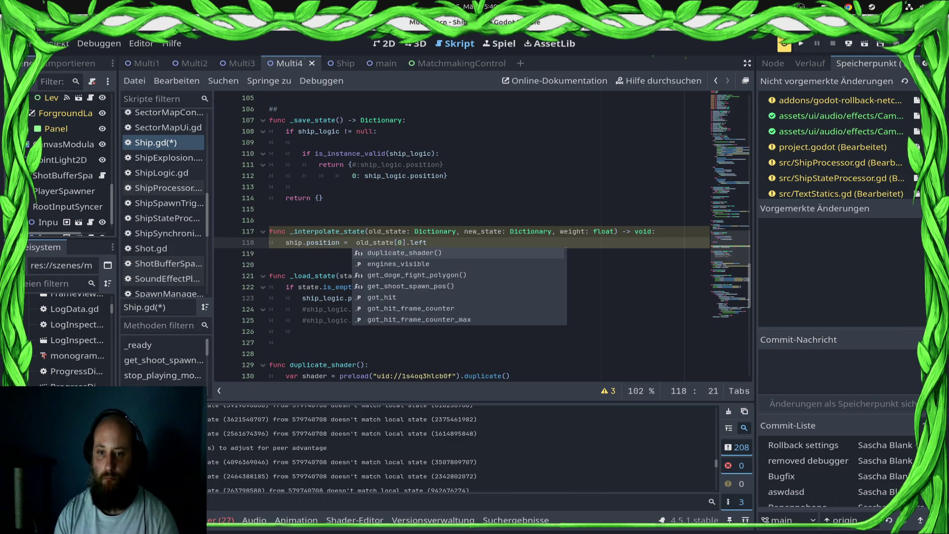
key(Right)
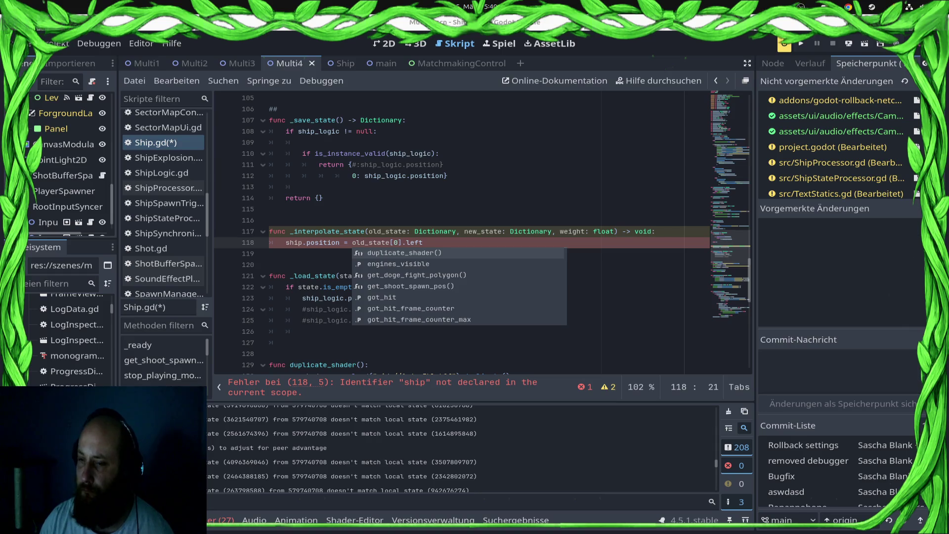
click(269, 265)
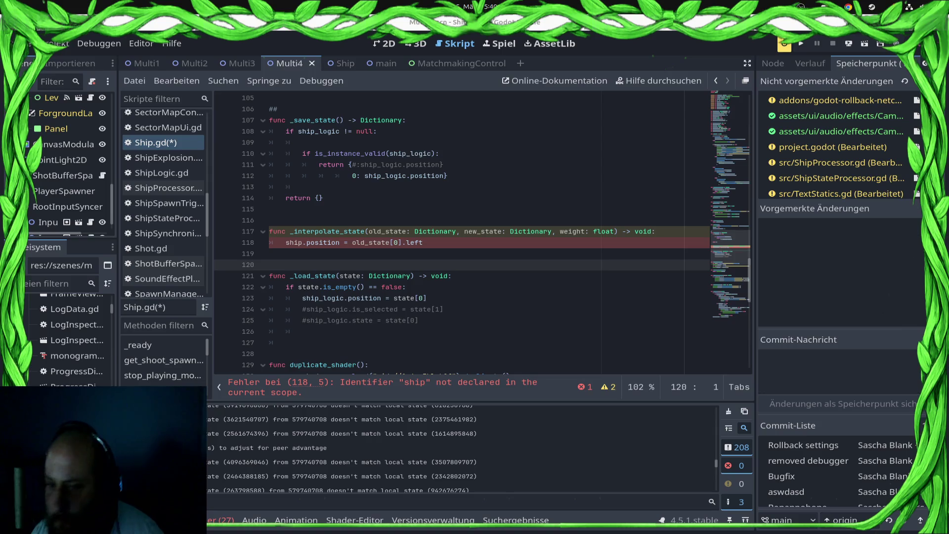
Wrap the value on line 118 in a lerp( call chosen from autocomplete.
click(351, 242)
text(le)
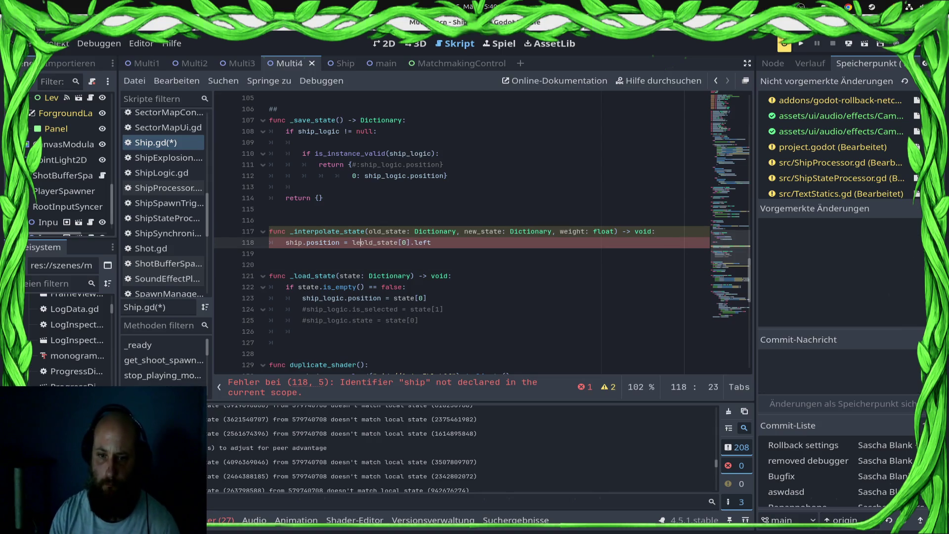
key(BackSpace)
key(Down)
key(Down)
key(Down)
key(Down)
key(Tab)
text(()
key(Escape)
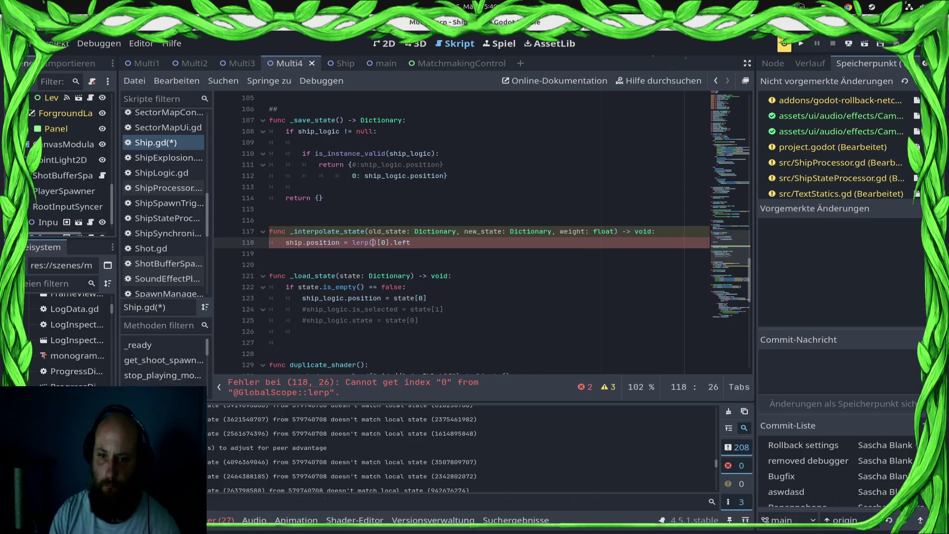
key(Delete)
Fill in lerp arguments old_state[0], new_state.position, weight and save Ship.gd.
text(old_s)
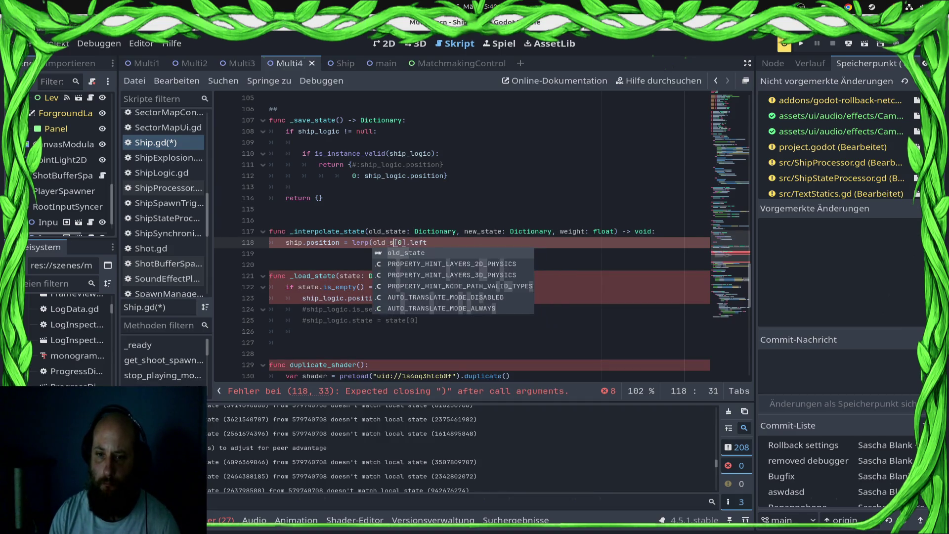
key(Return)
key(Delete)
key(Delete)
key(Delete)
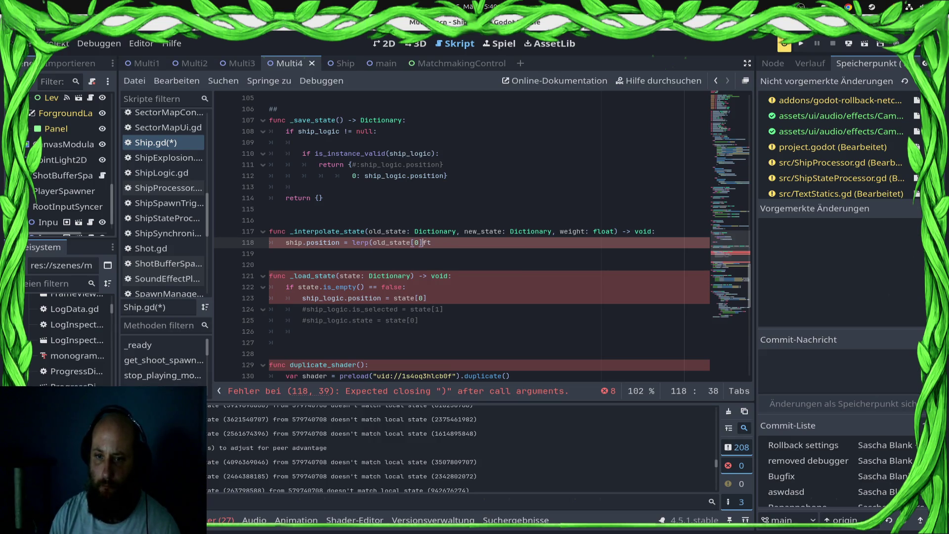
text(,new_s)
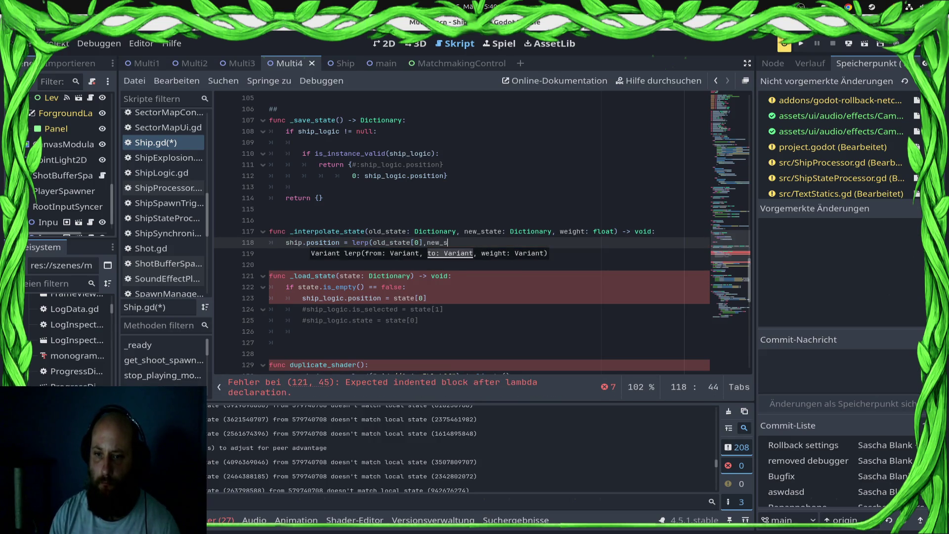
text(tate.p)
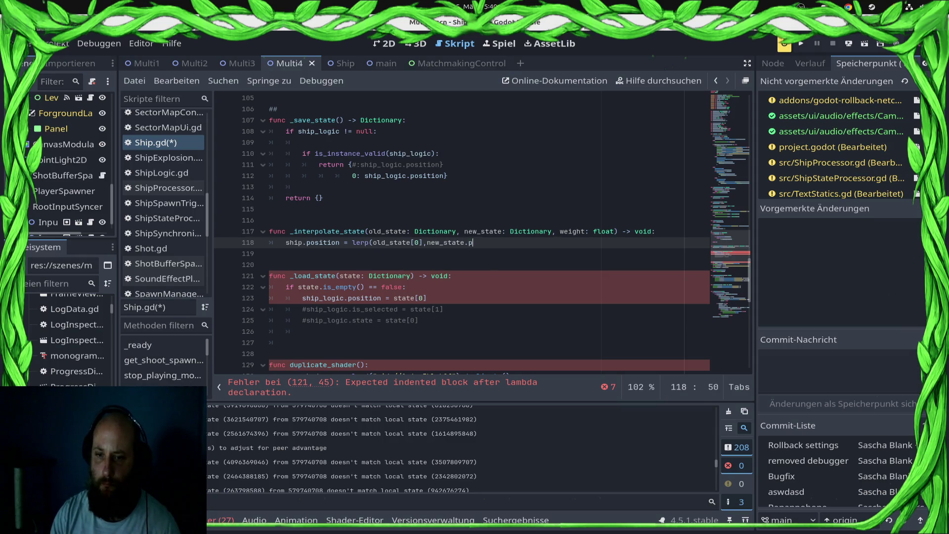
text(osition, )
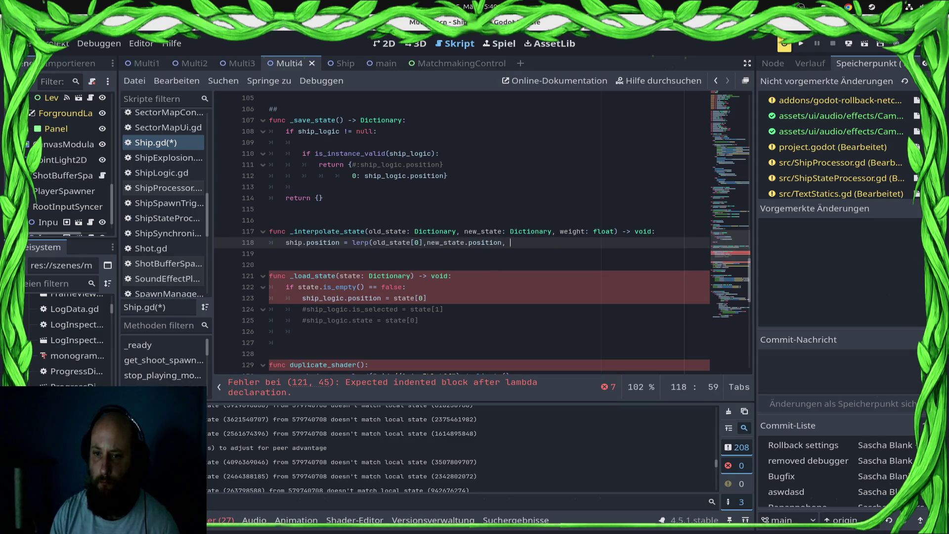
text(Window)
key(BackSpace)
key(BackSpace)
key(BackSpace)
text(wigh)
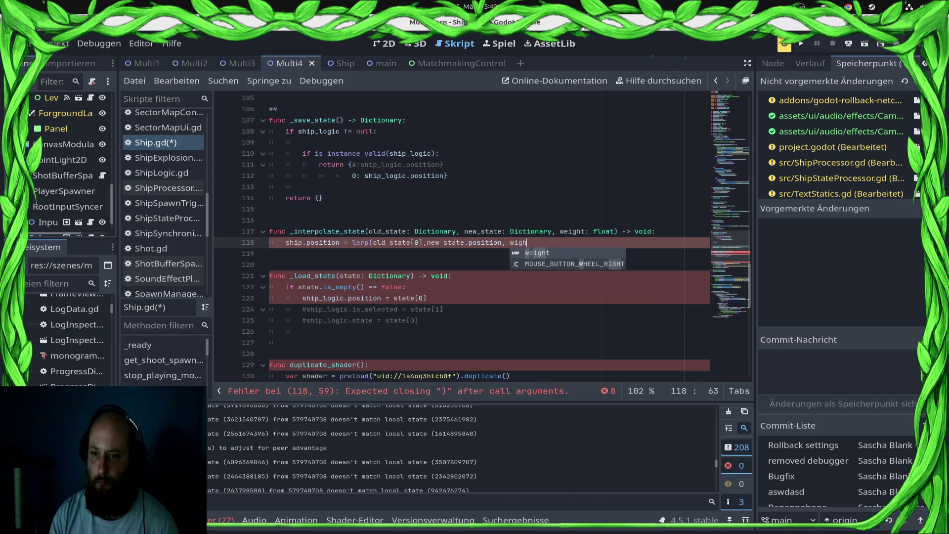
key(Return)
text())
key(ctrl+s)
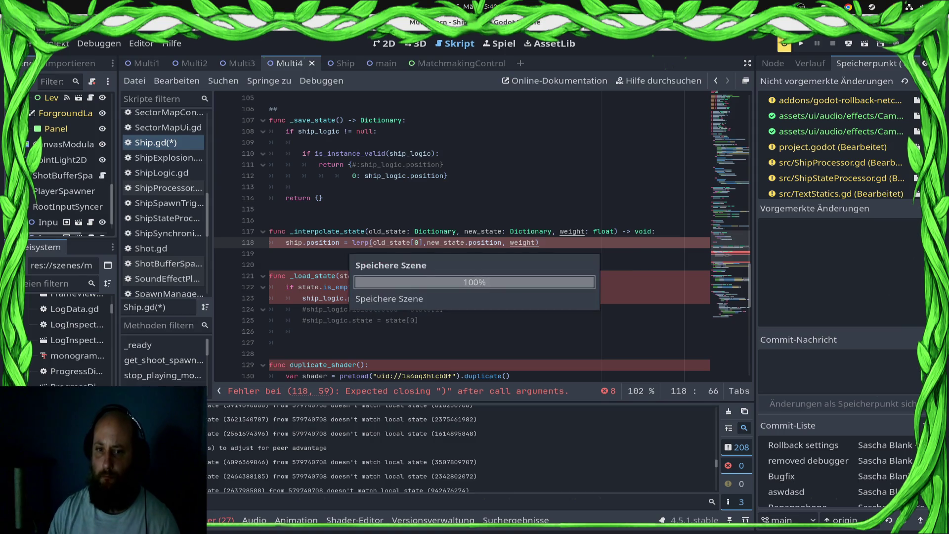
click(406, 287)
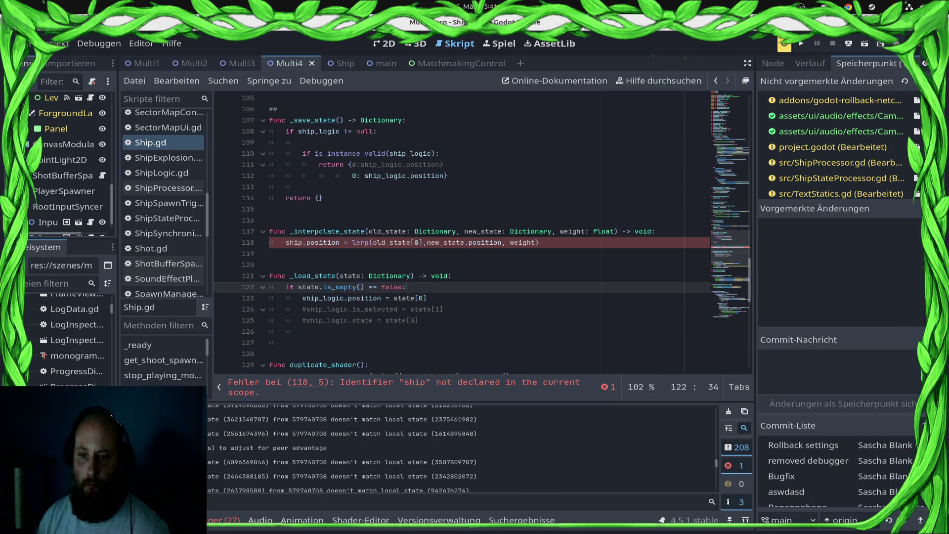
Change the line to use new_state[0] and ship_logic, then save Ship.gd error-free.
click(464, 242)
text([0)
key(ctrl+s)
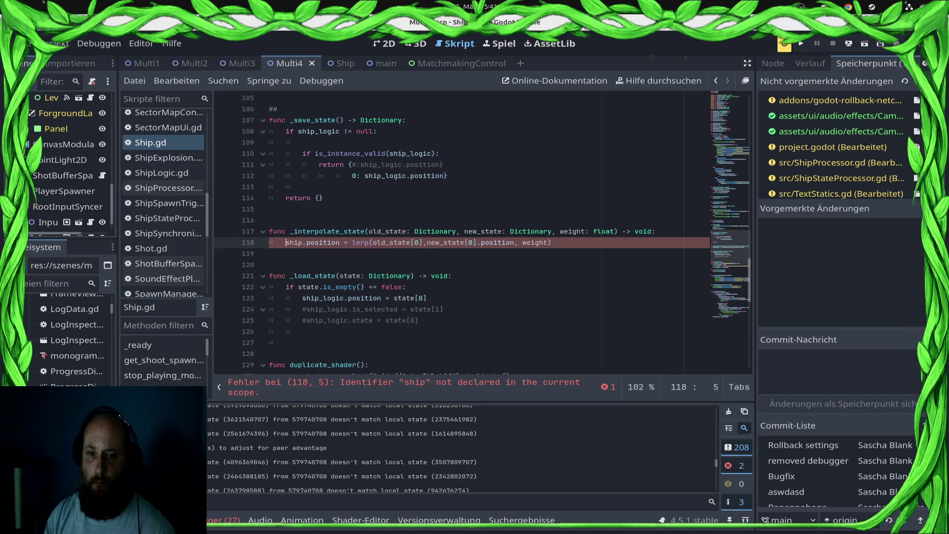
text(p_lo)
key(Tab)
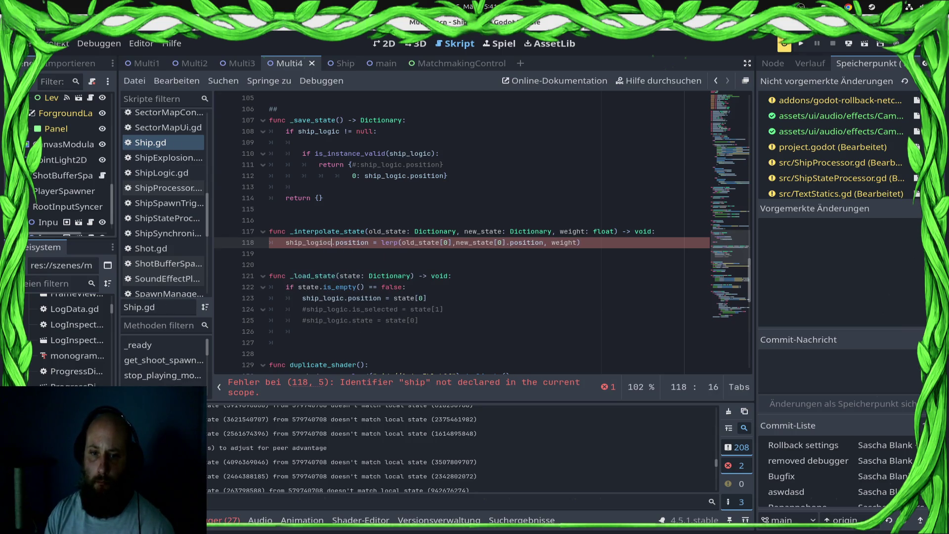
key(ctrl+s)
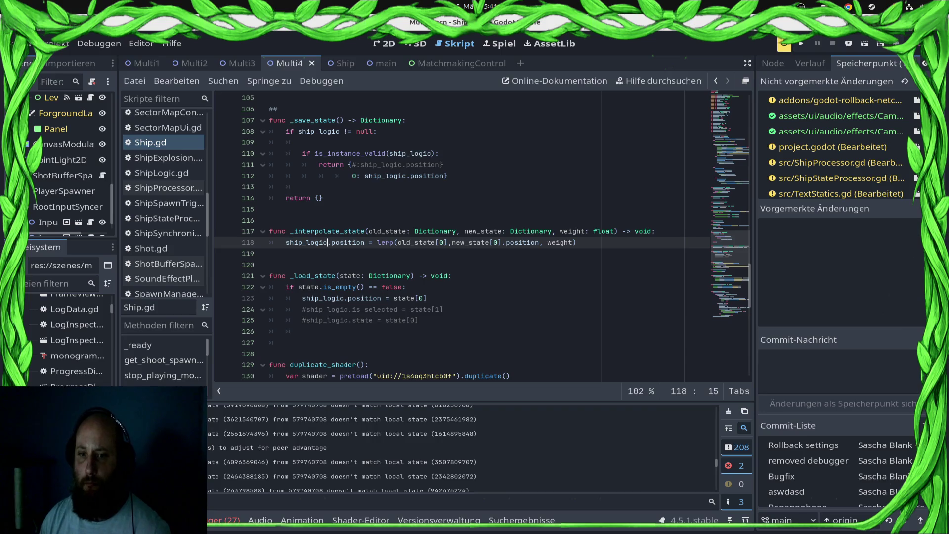
key(ctrl+s)
key(Down)
click(52, 43)
click(79, 60)
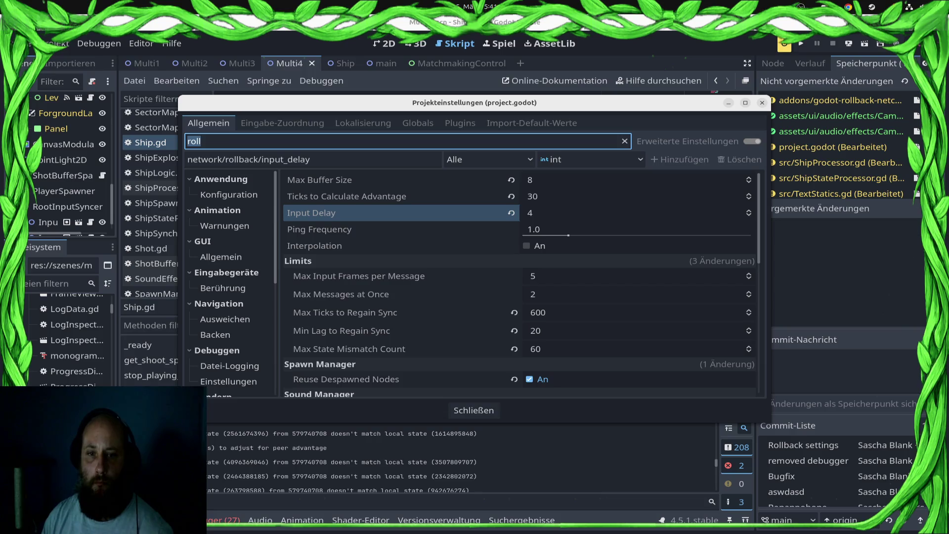
Enable rollback interpolation, set Physics Ticks per Second to 20, and close Project Settings.
click(527, 246)
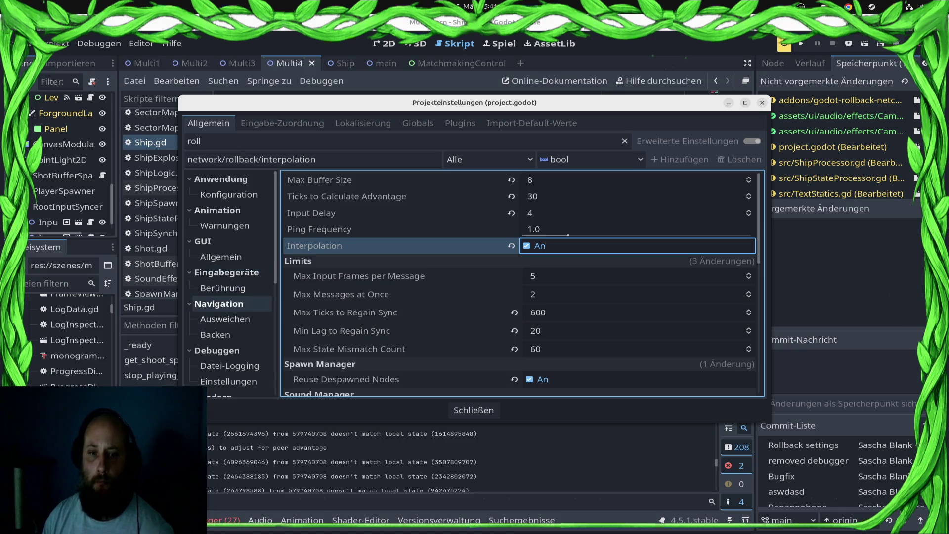
key(ctrl+f)
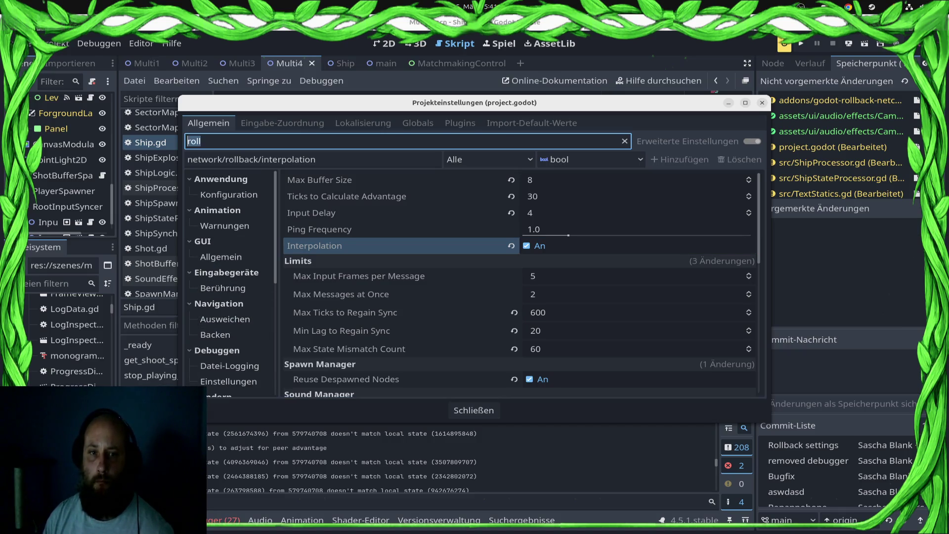
text(phy)
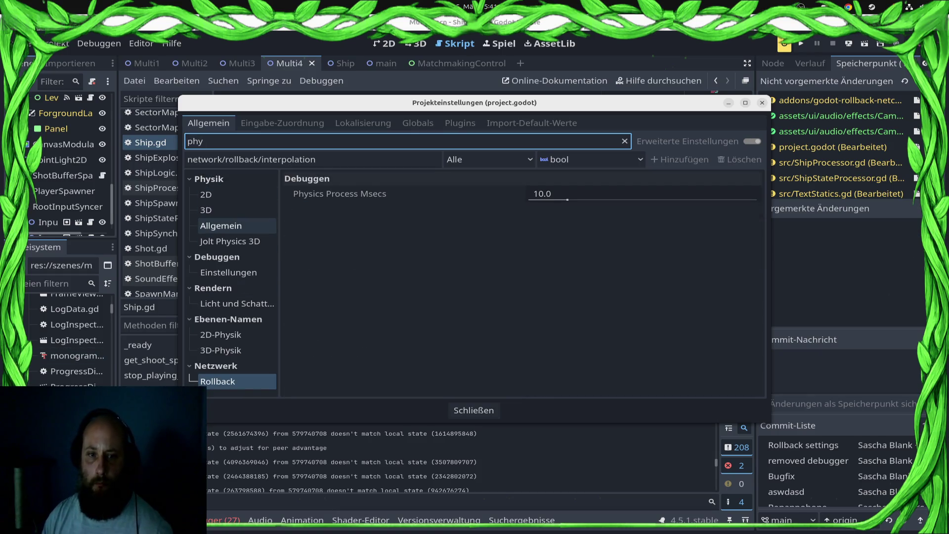
click(221, 225)
click(535, 179)
text(20)
key(Return)
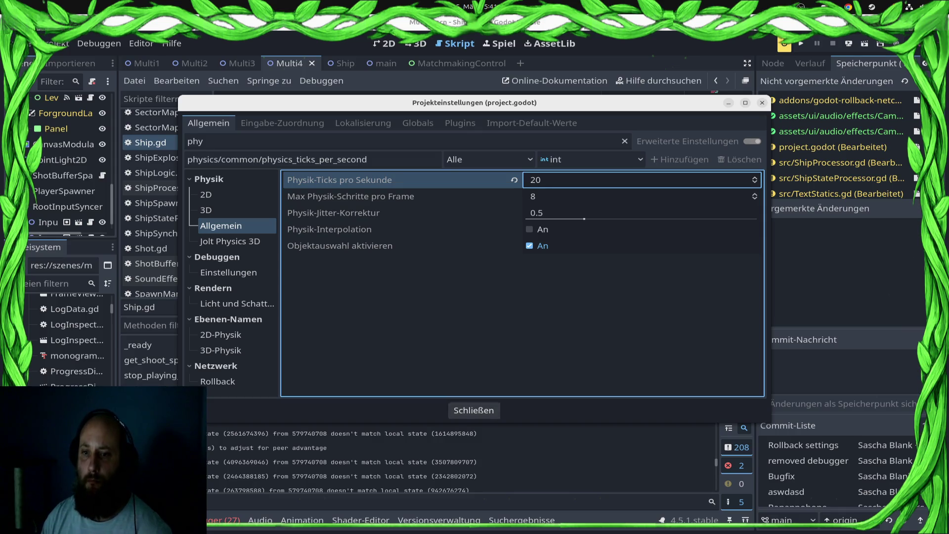
click(473, 410)
click(848, 44)
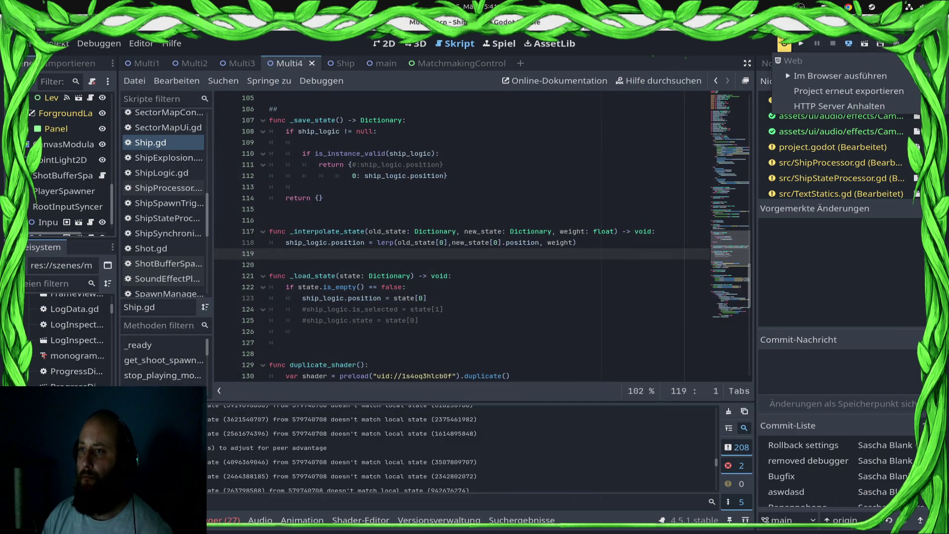
Run the game from the Web deploy menu, play a ranked match to defeat, then stop it.
click(840, 75)
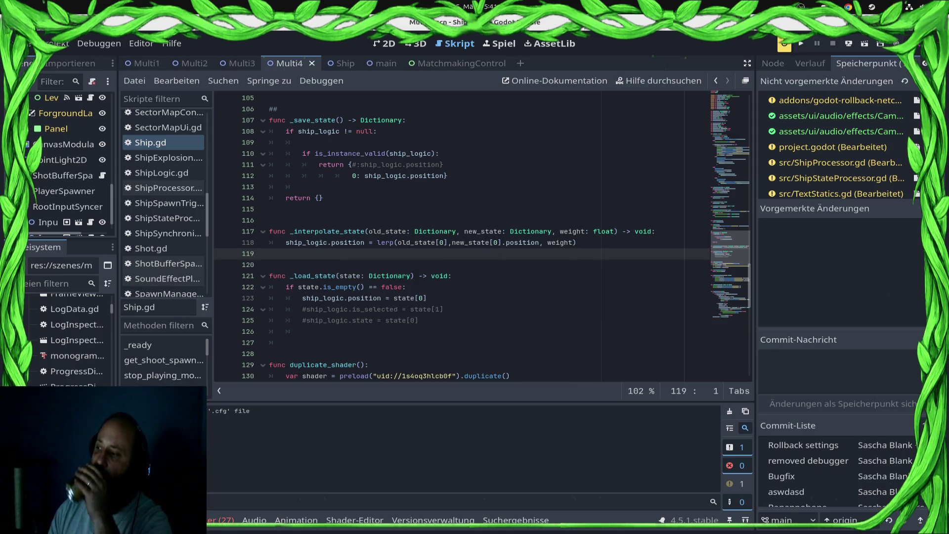
click(800, 44)
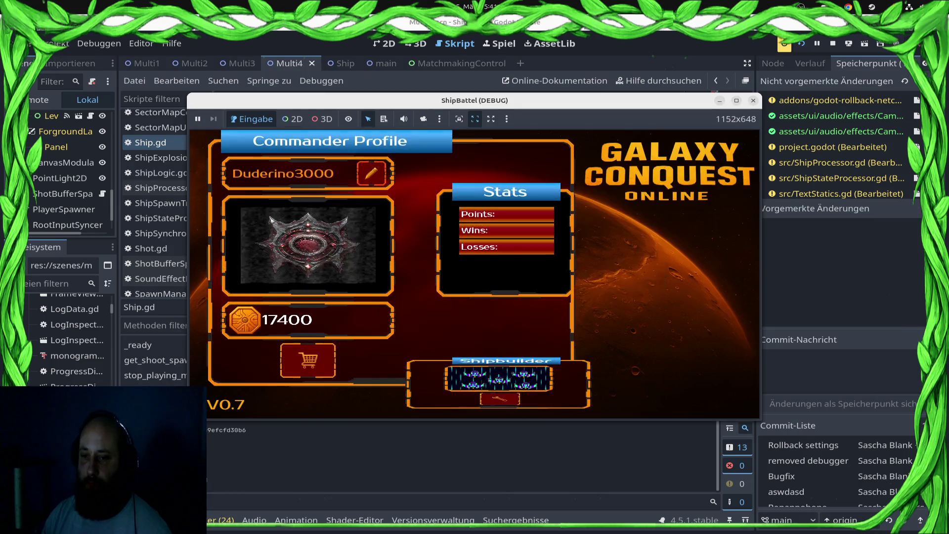
click(668, 327)
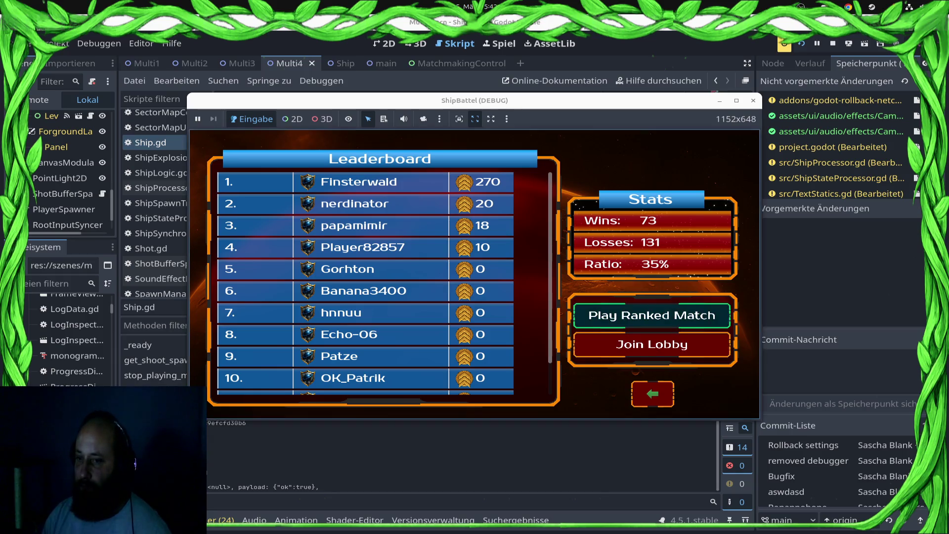
key(Return)
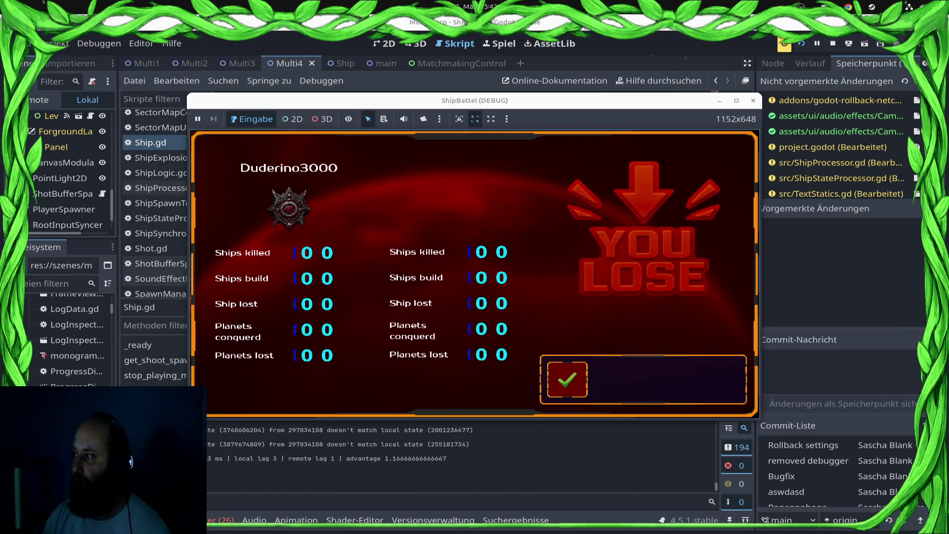
click(752, 100)
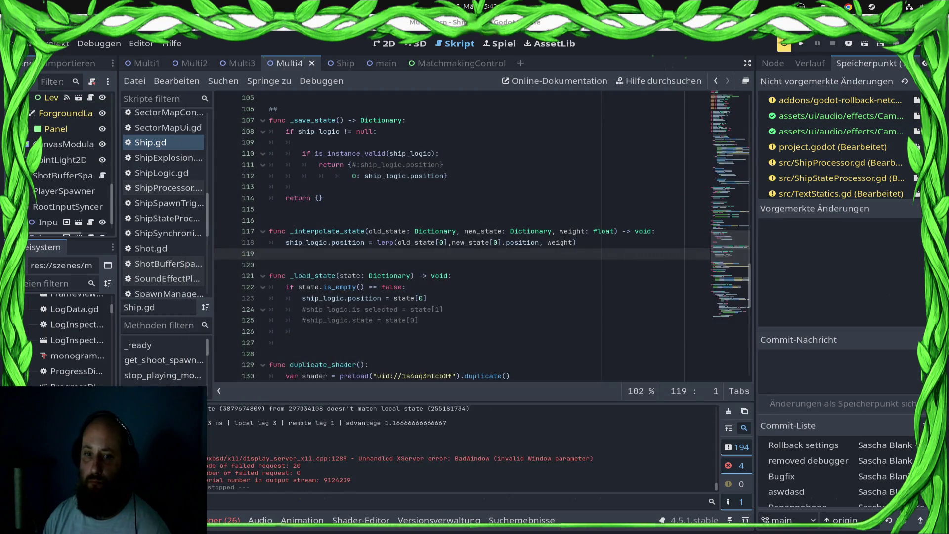
Comment out lines 106–125 of Ship.gd, which hold the three state functions, and save.
click(419, 320)
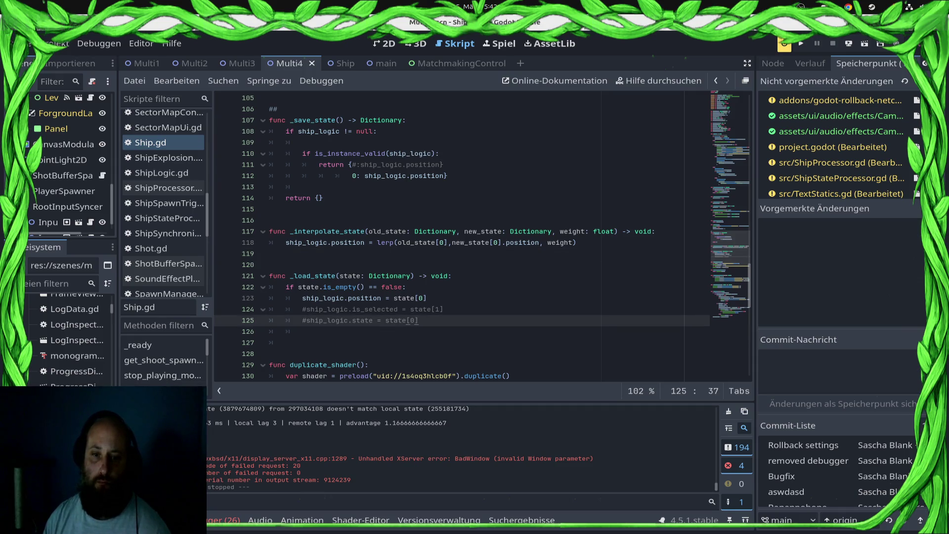
key(shift+Up)
key(shift+Up)
key(shift+Up)
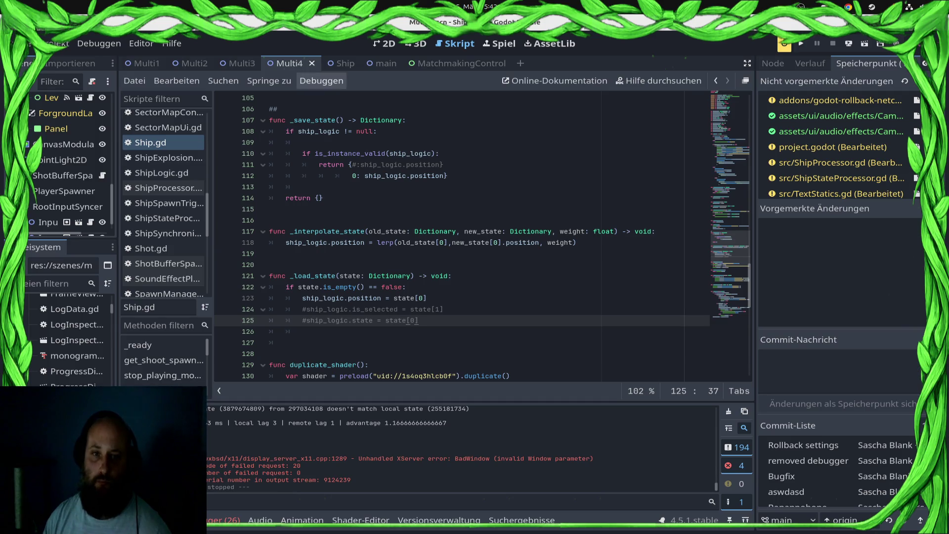
key(ctrl+k)
key(ctrl+s)
scroll(59, 163, up, 5)
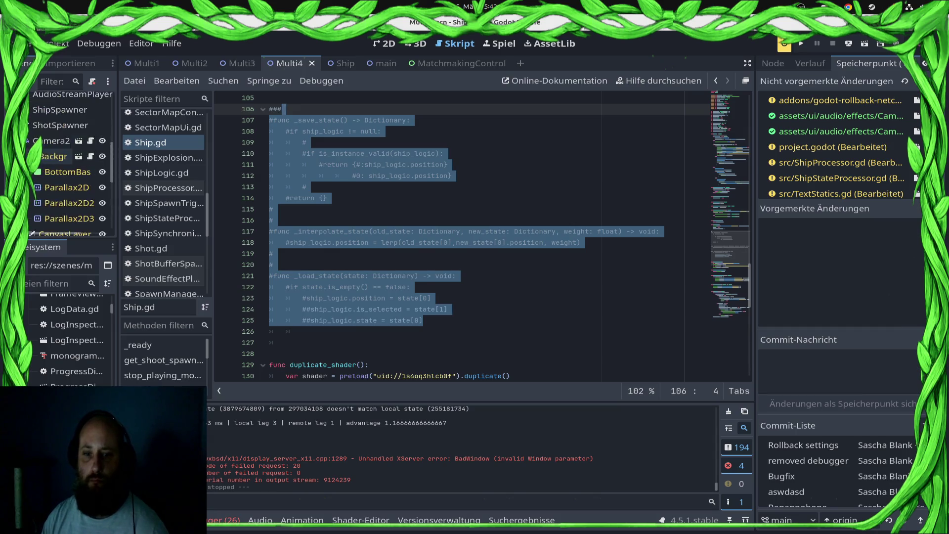
scroll(460, 237, down, 12)
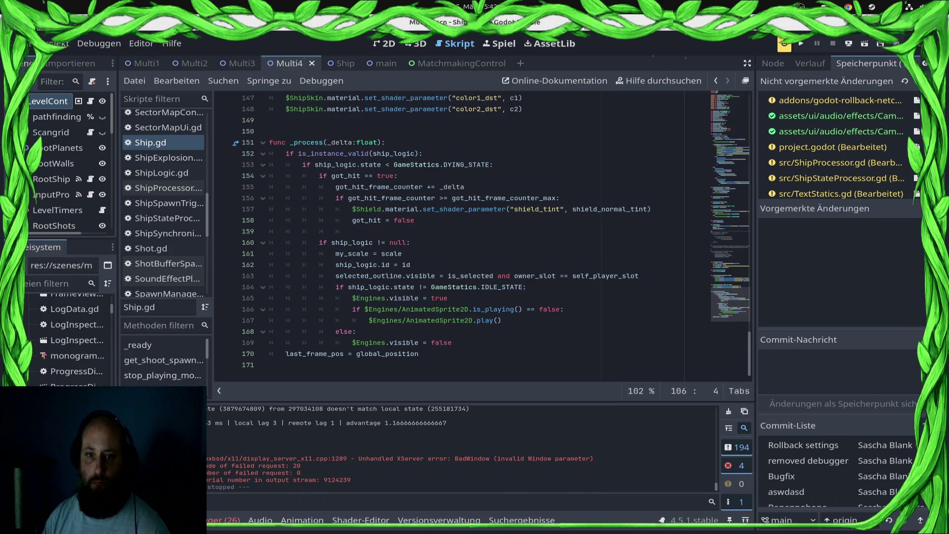
click(49, 101)
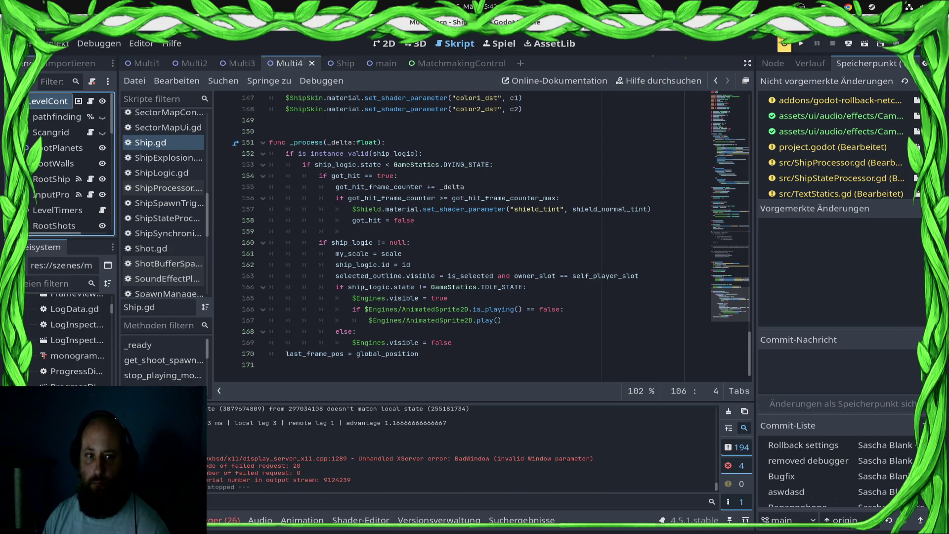
scroll(459, 237, up, 4)
scroll(482, 237, up, 4)
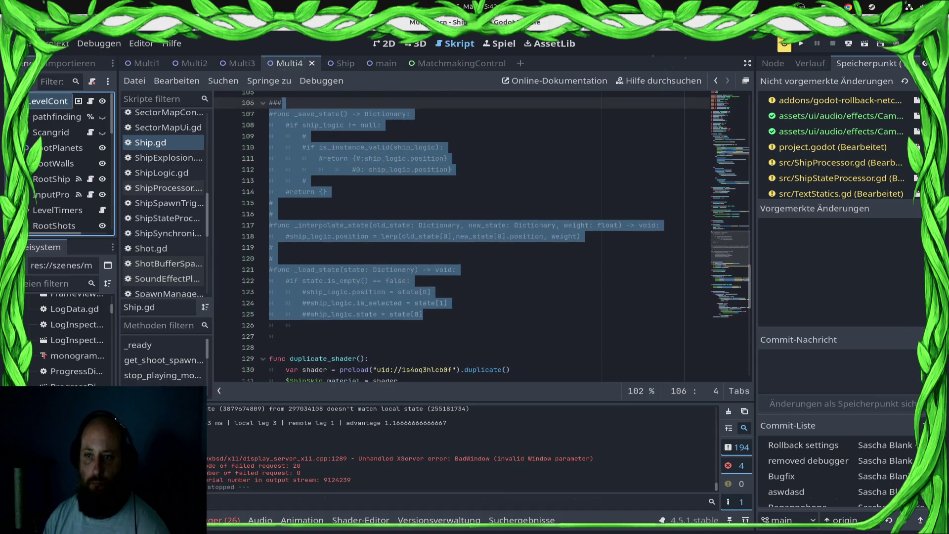
scroll(482, 237, up, 2)
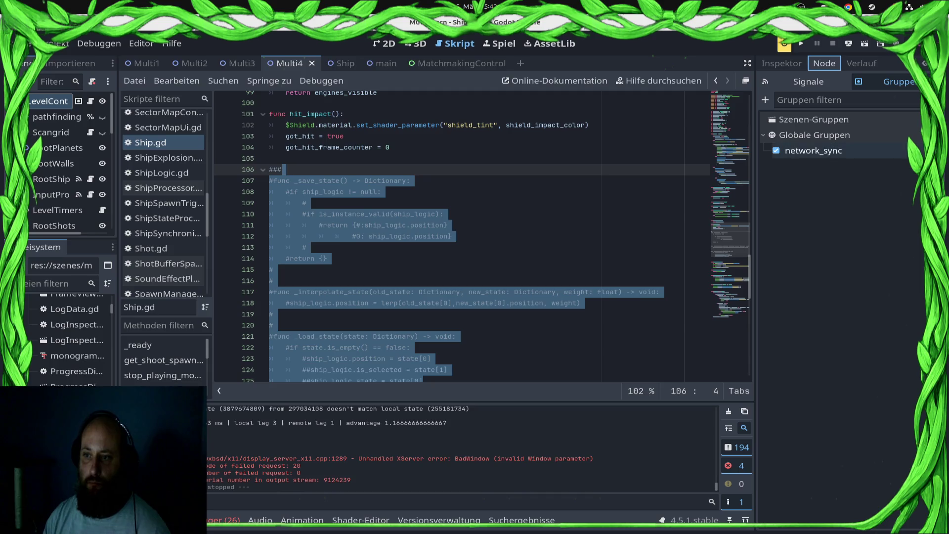
key(ctrl+s)
Deselect the code and start adding a child node to the scene node.
click(419, 214)
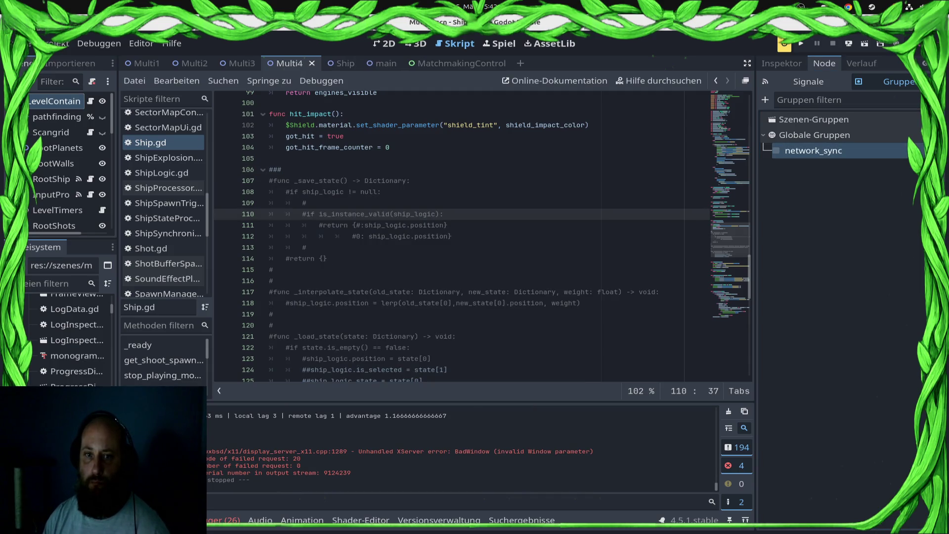
scroll(163, 203, up, 5)
scroll(163, 208, up, 5)
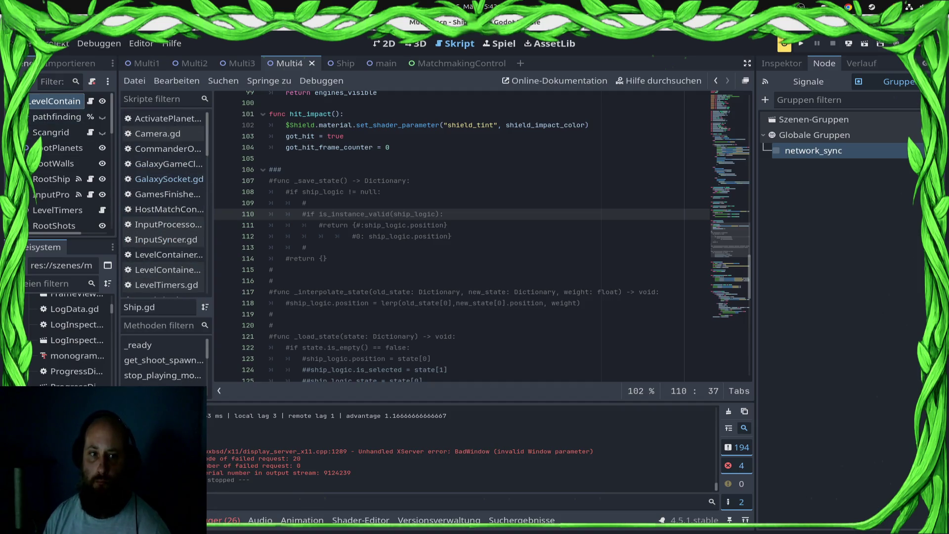
right_click(49, 98)
click(84, 129)
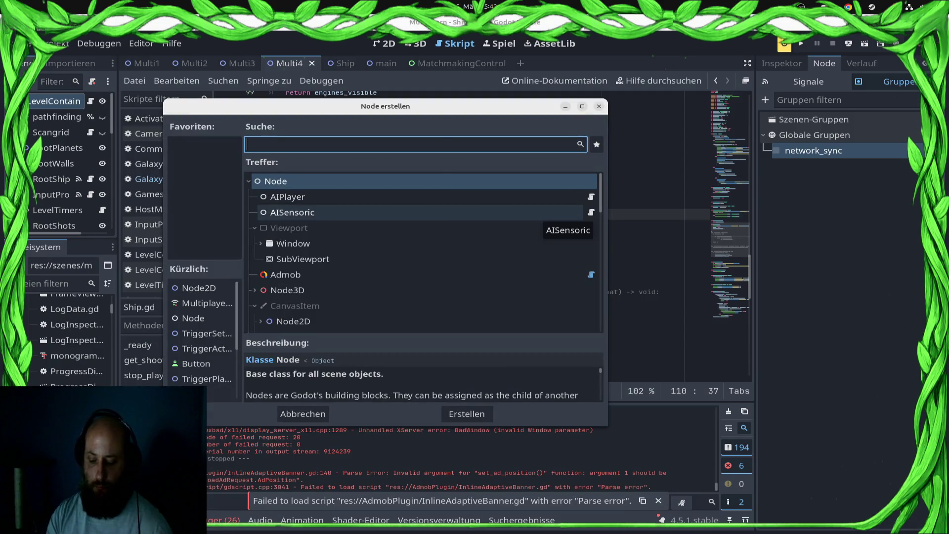
text(Ship)
key(BackSpace)
key(BackSpace)
key(BackSpace)
text(MultiPlay)
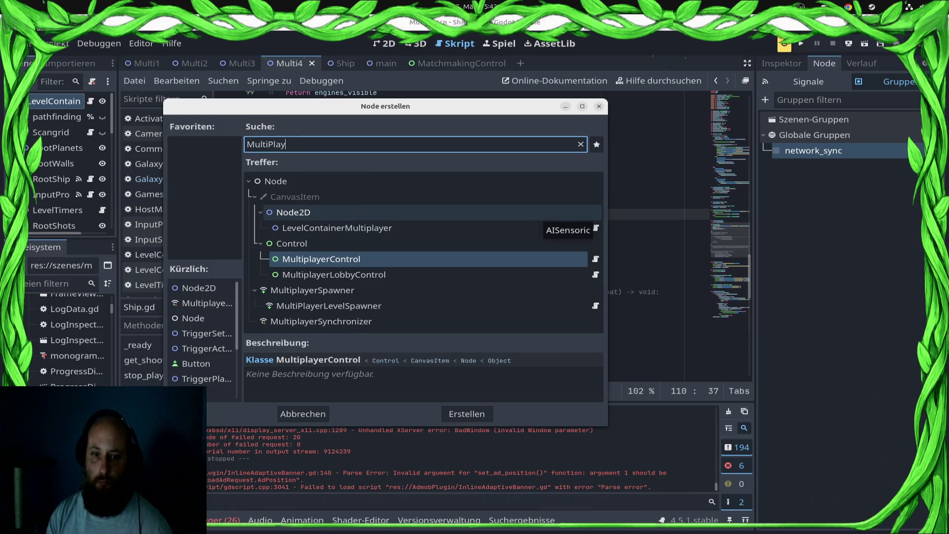
key(Return)
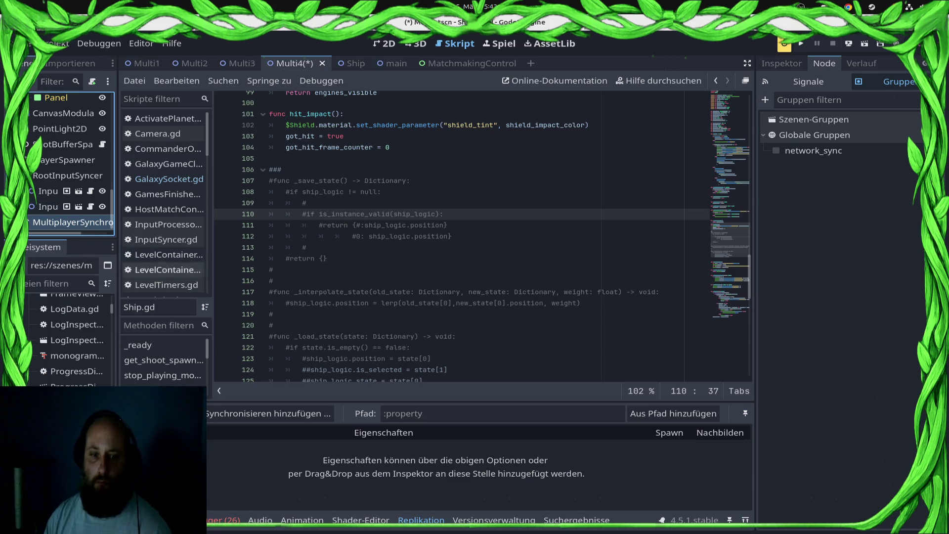
click(269, 413)
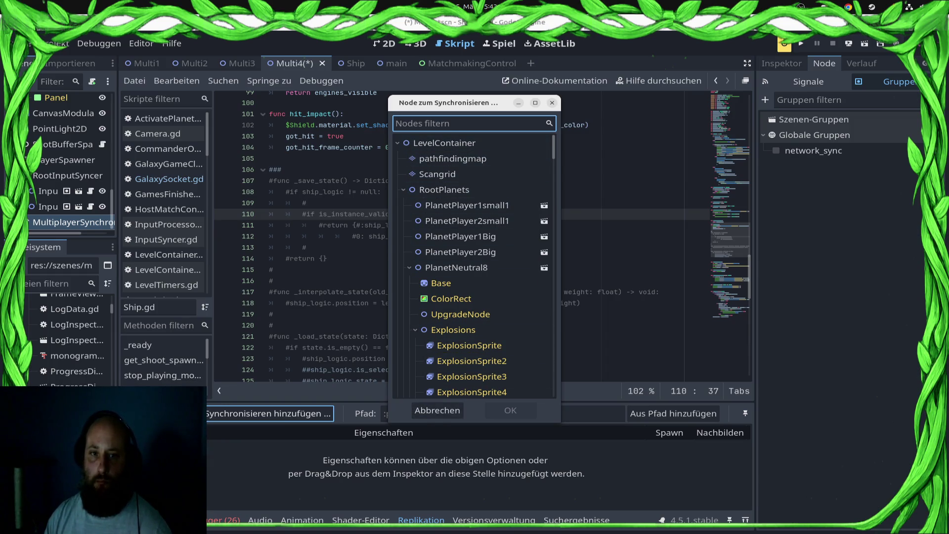
key(Escape)
right_click(74, 221)
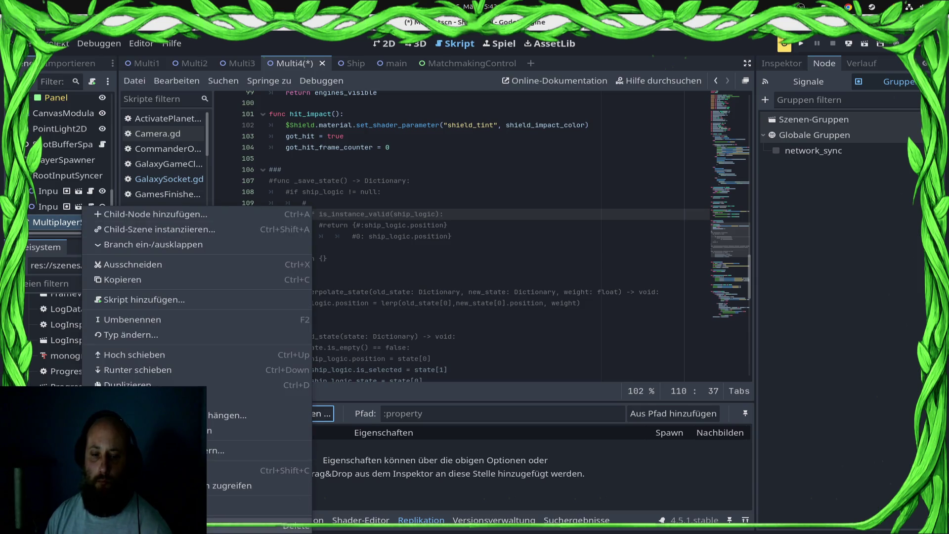
click(237, 505)
key(Return)
key(ctrl+s)
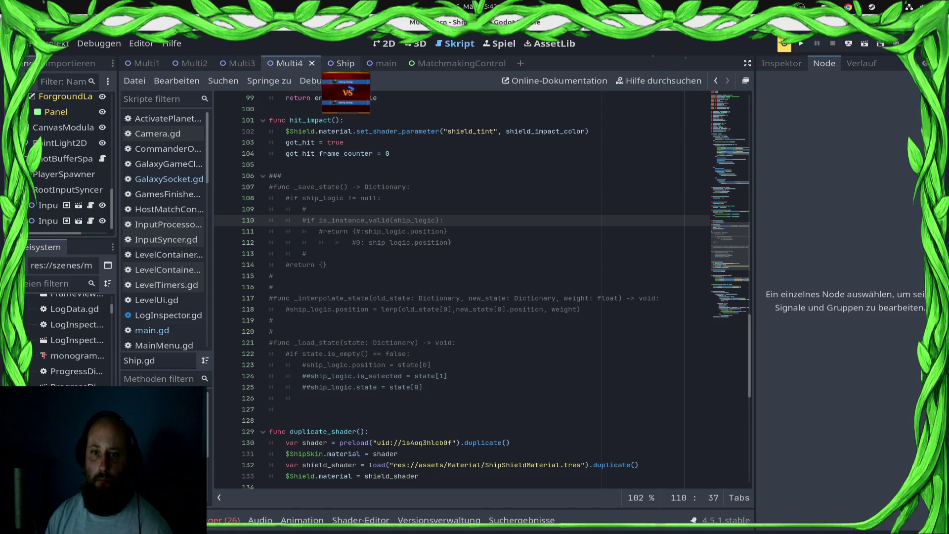
Export and run the game in the browser via Im Browser ausführen, then start a ranked match.
scroll(484, 247, down, 3)
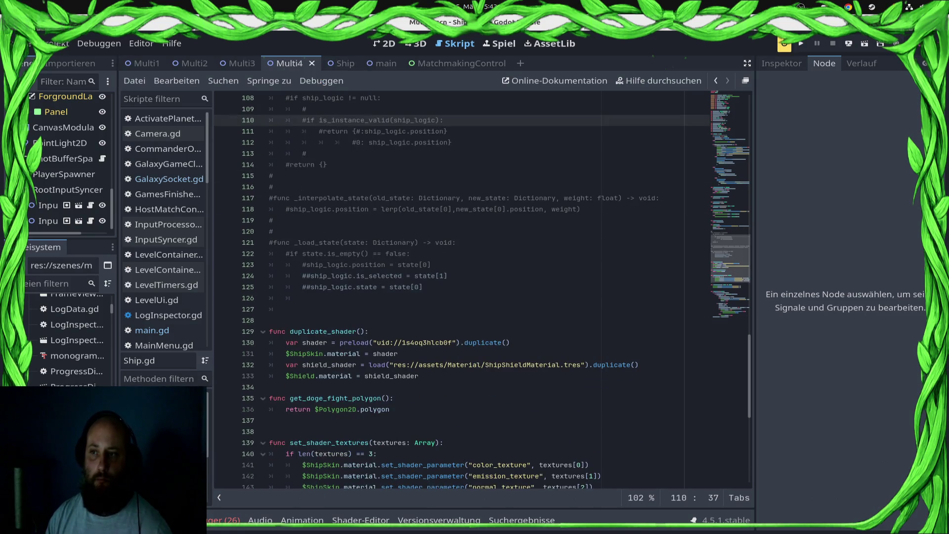
click(784, 44)
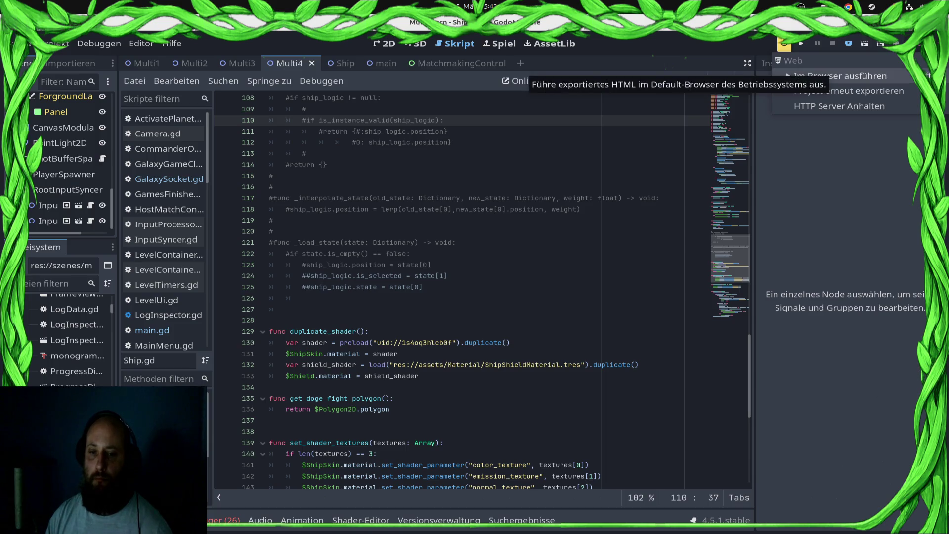
click(840, 76)
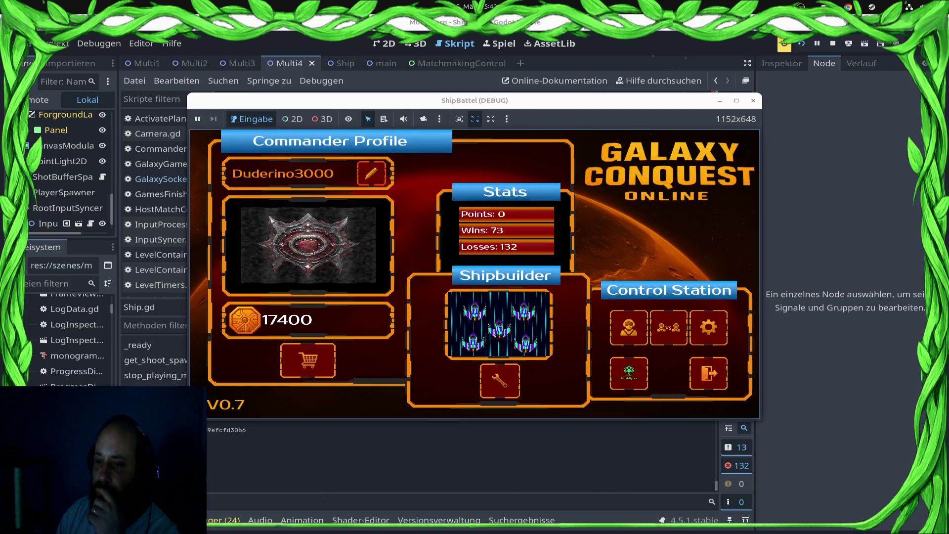
click(669, 327)
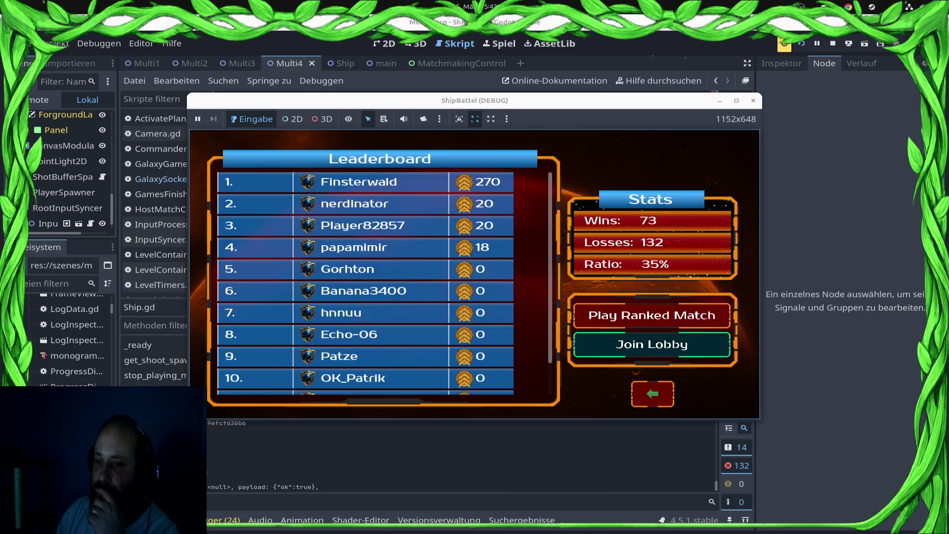
click(669, 321)
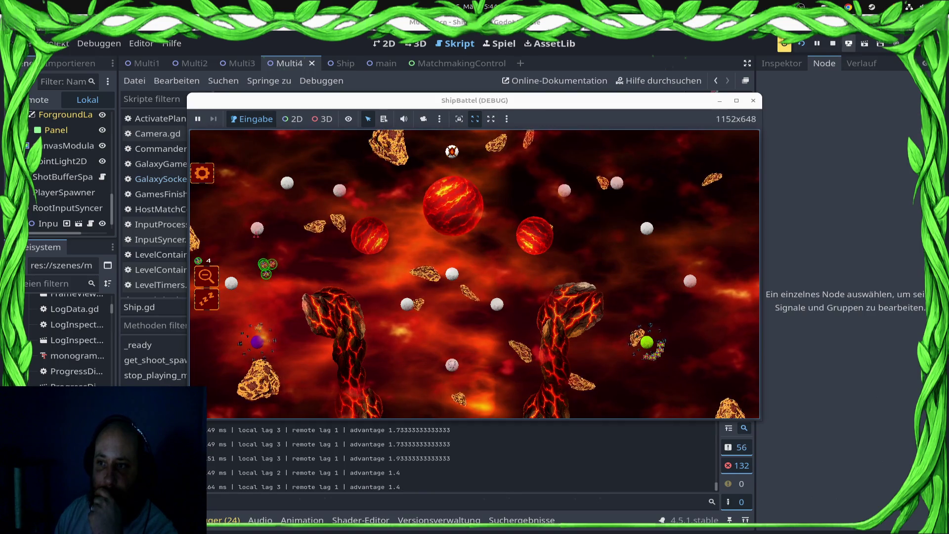
Stop ShipBattel, then review all Project Settings with the 'phy' filter cleared, and close them.
click(753, 100)
click(54, 44)
click(86, 59)
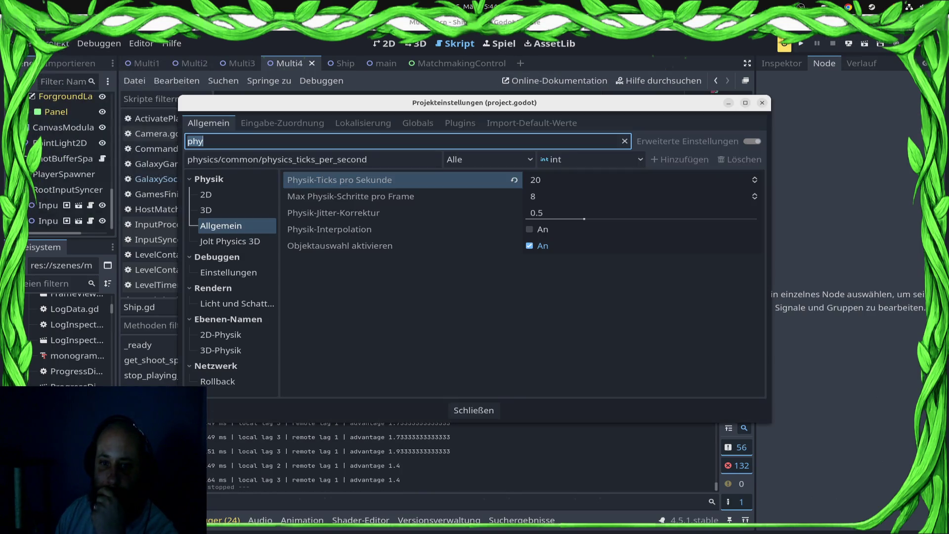
key(BackSpace)
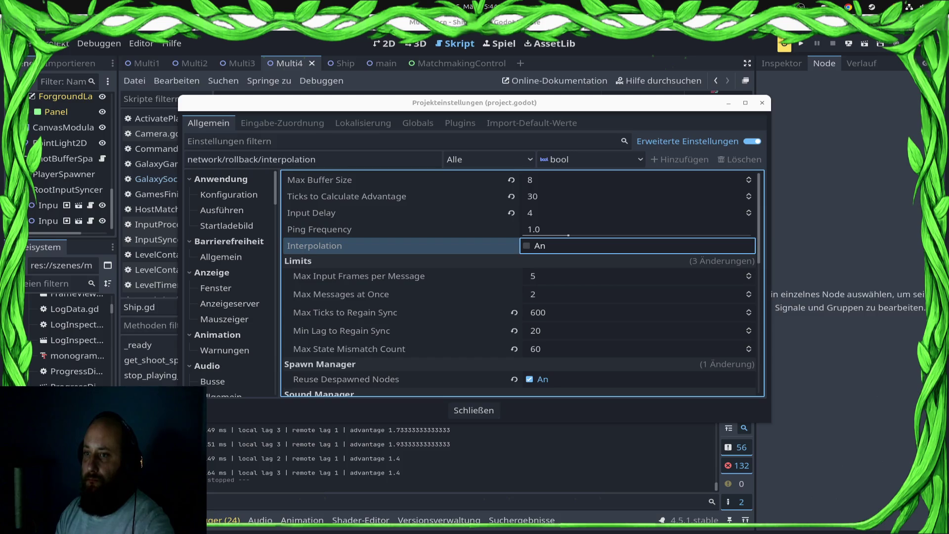
key(Escape)
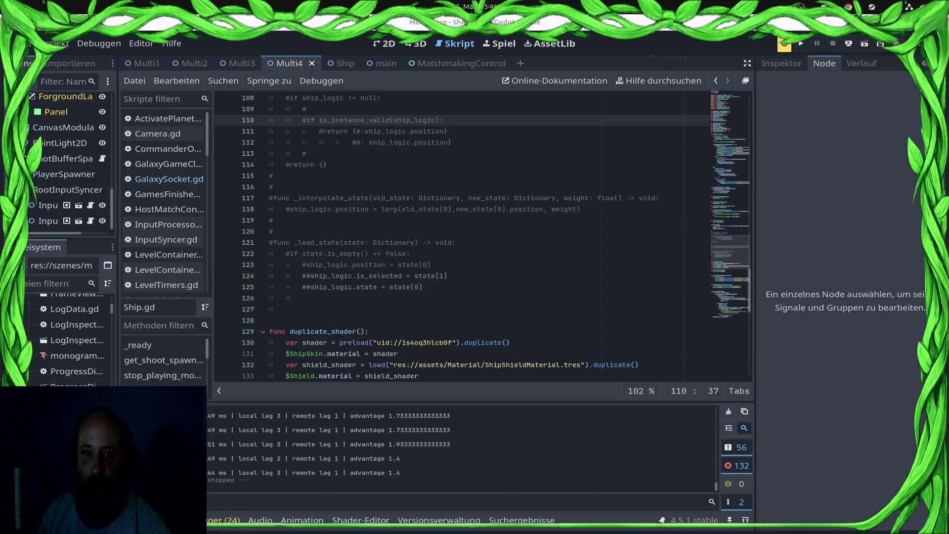
Look through InputSyncer.gd and InputProcessor.gd, then open ShipProcessor.gd.
scroll(462, 237, up, 2)
click(165, 240)
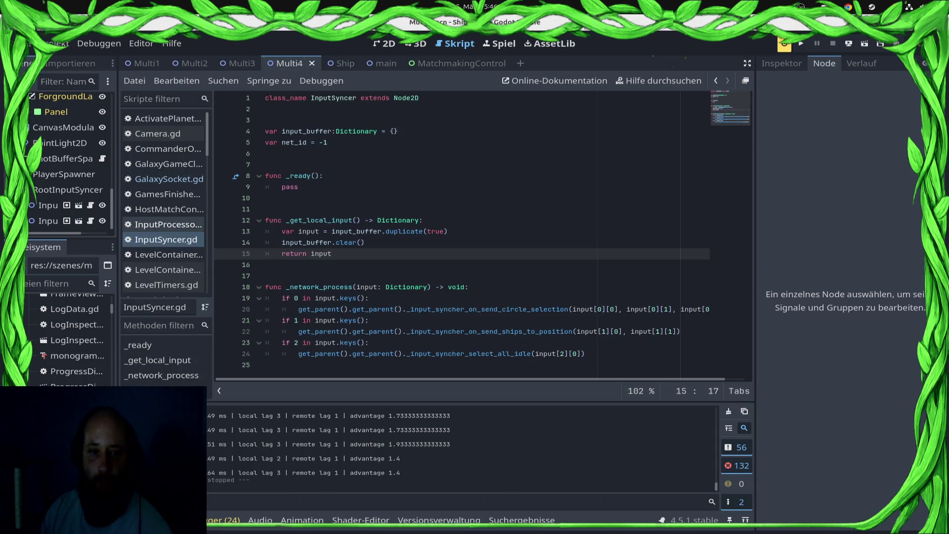
click(163, 224)
scroll(163, 197, down, 10)
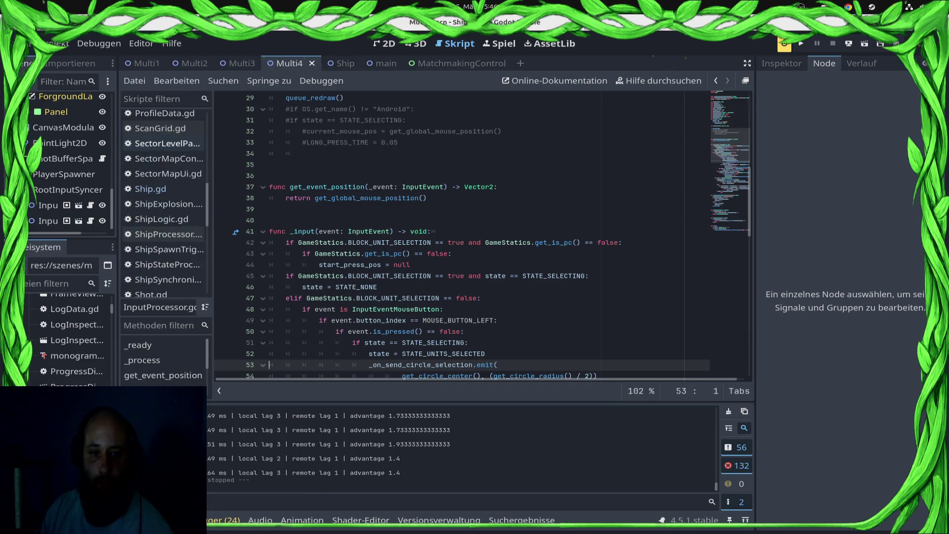
click(168, 188)
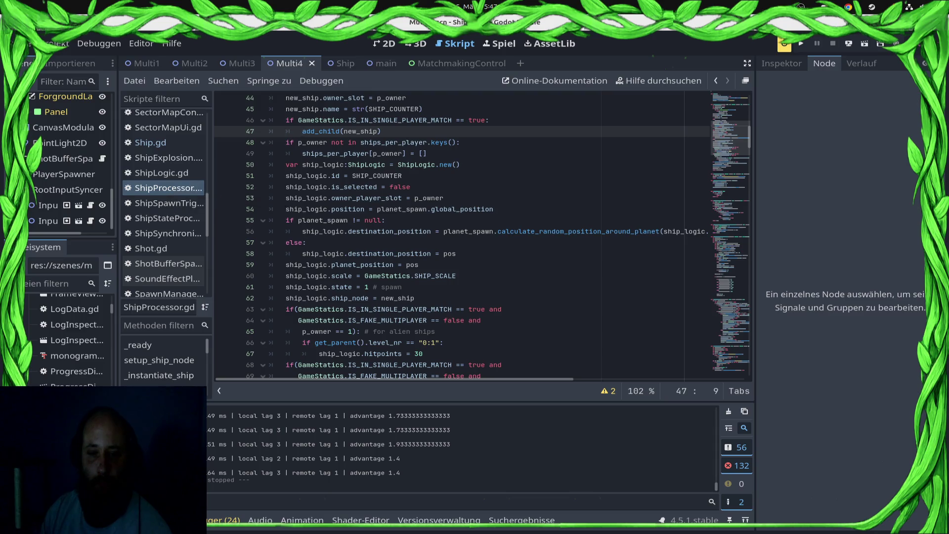
Scroll ShipProcessor.gd down to its tick() function.
scroll(462, 234, up, 10)
scroll(462, 235, down, 13)
scroll(462, 235, down, 20)
scroll(462, 234, down, 20)
scroll(462, 235, down, 19)
scroll(484, 234, down, 3)
scroll(484, 235, up, 8)
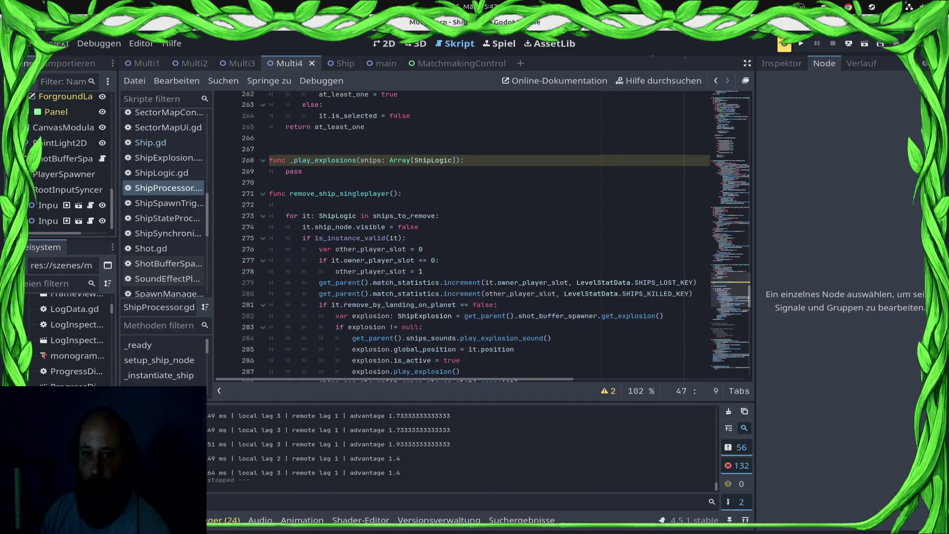
scroll(484, 235, down, 11)
scroll(462, 235, down, 3)
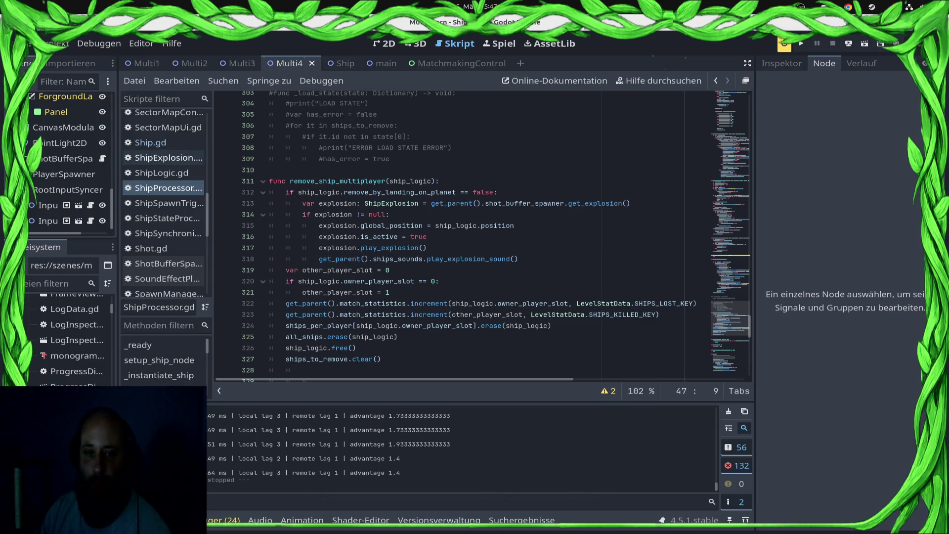
scroll(445, 232, down, 4)
scroll(444, 232, down, 7)
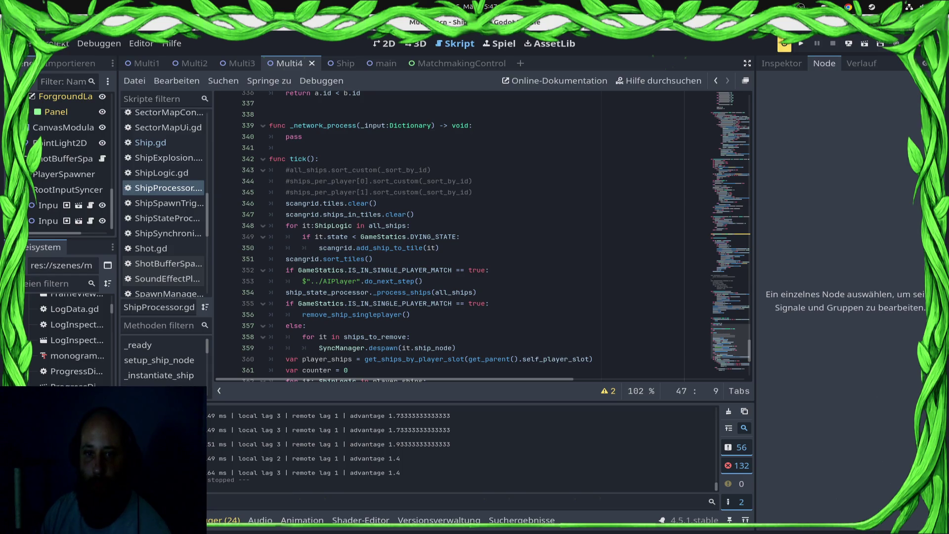
Delete the else / for it in ships_to_remove / SyncManager.despawn lines from tick() and save.
click(292, 169)
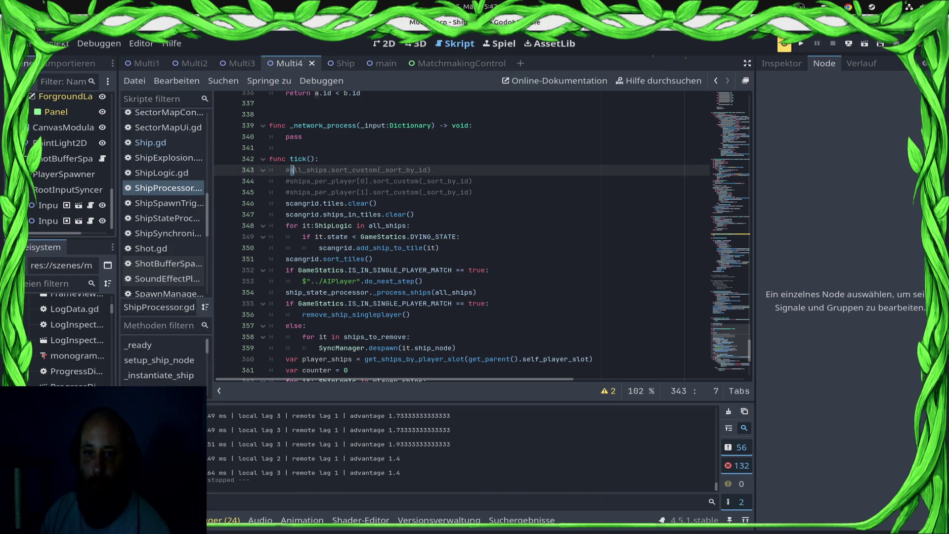
scroll(445, 233, down, 3)
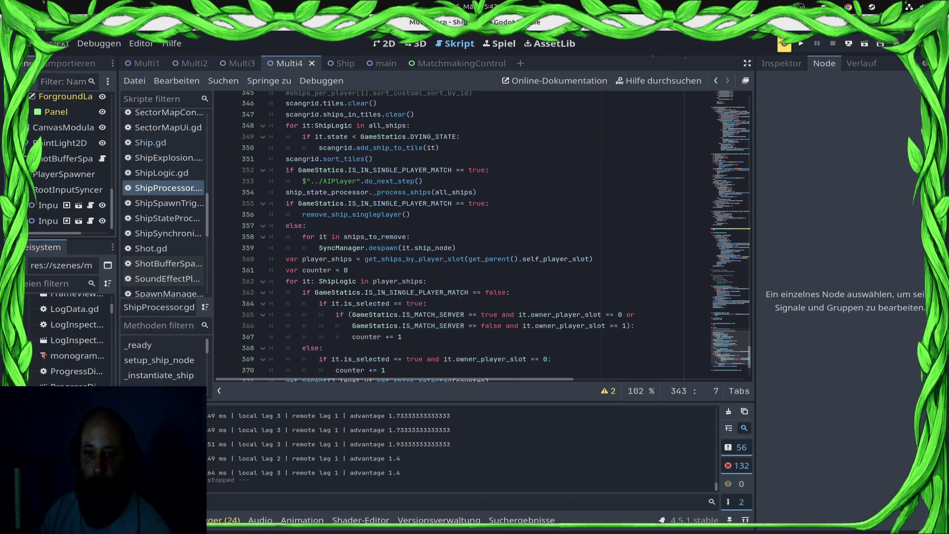
click(319, 247)
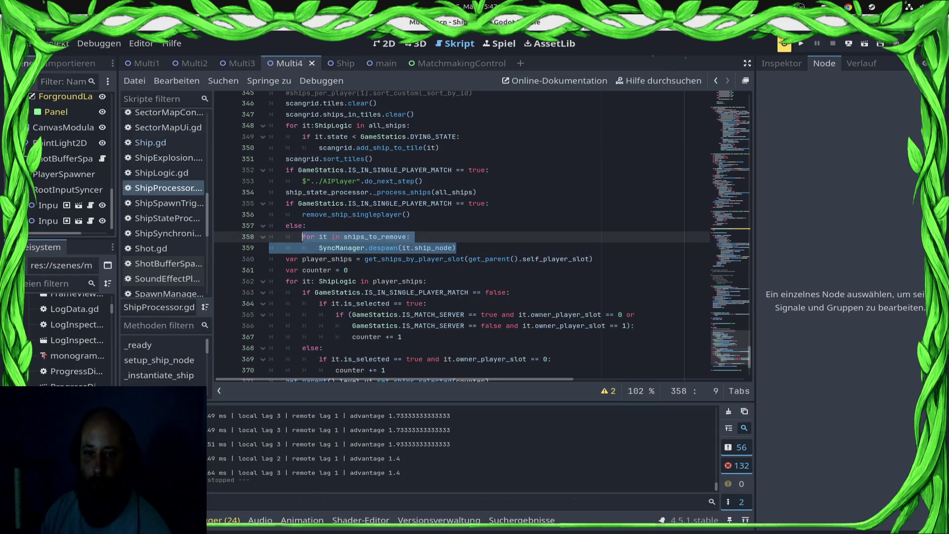
key(shift+End)
key(BackSpace)
key(shift+Up)
key(shift+Up)
key(shift+Home)
key(BackSpace)
key(BackSpace)
key(ctrl+s)
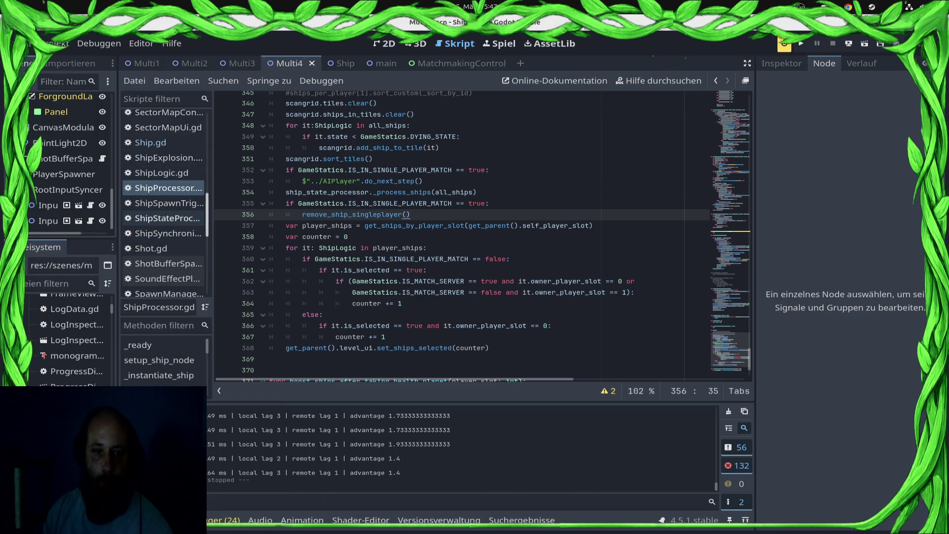
click(167, 218)
Paste the SyncManager despawn call on a new line after the is_alive line 351 and save.
scroll(482, 235, down, 2)
scroll(482, 235, down, 20)
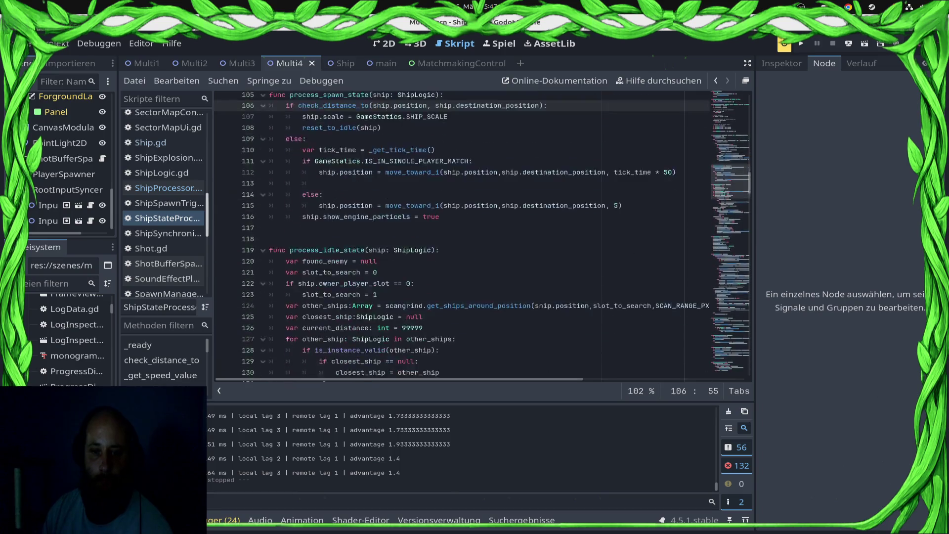
scroll(482, 235, down, 20)
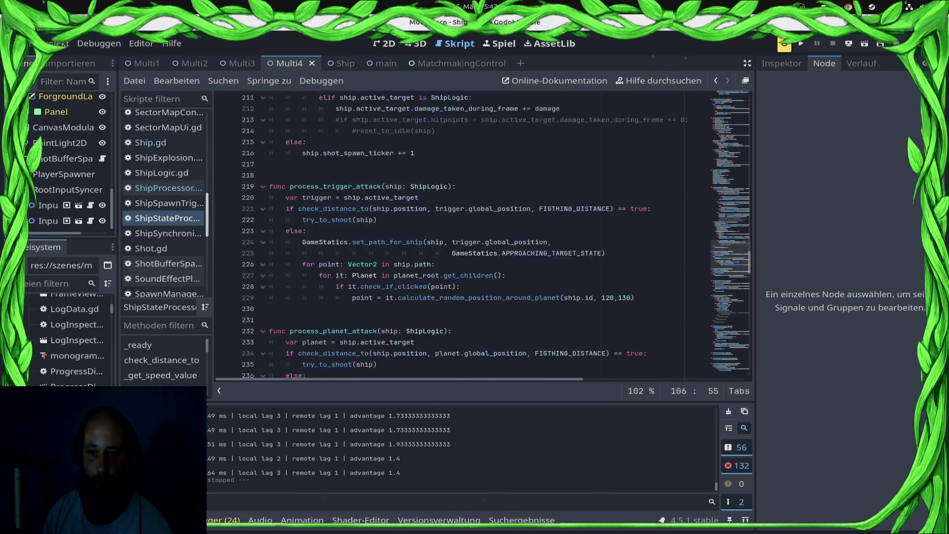
scroll(482, 234, down, 17)
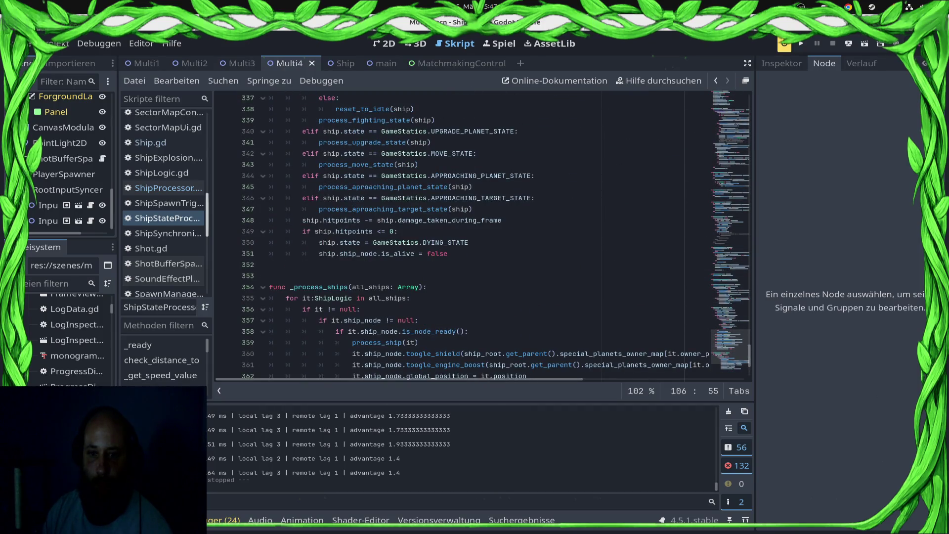
click(447, 254)
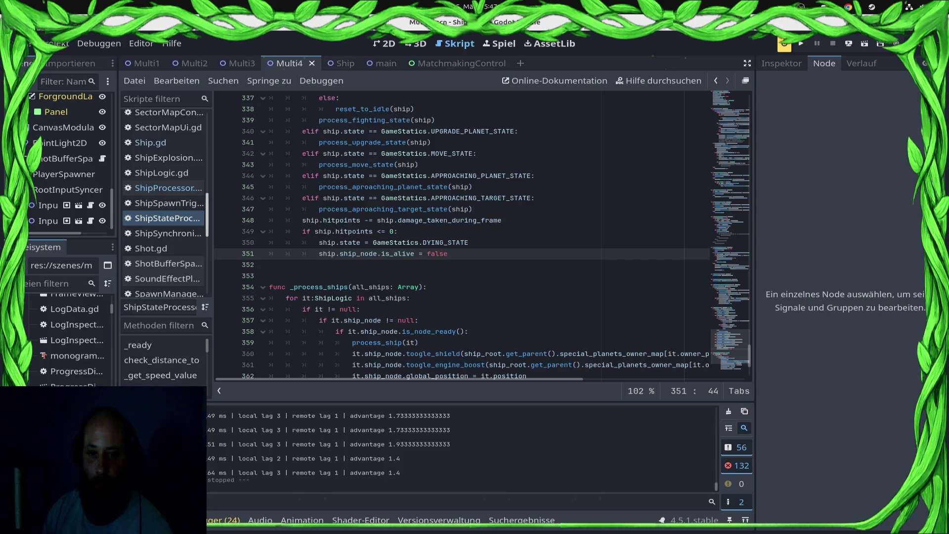
key(Return)
text(SyncManager.despawn(it.ship_node))
key(ctrl+s)
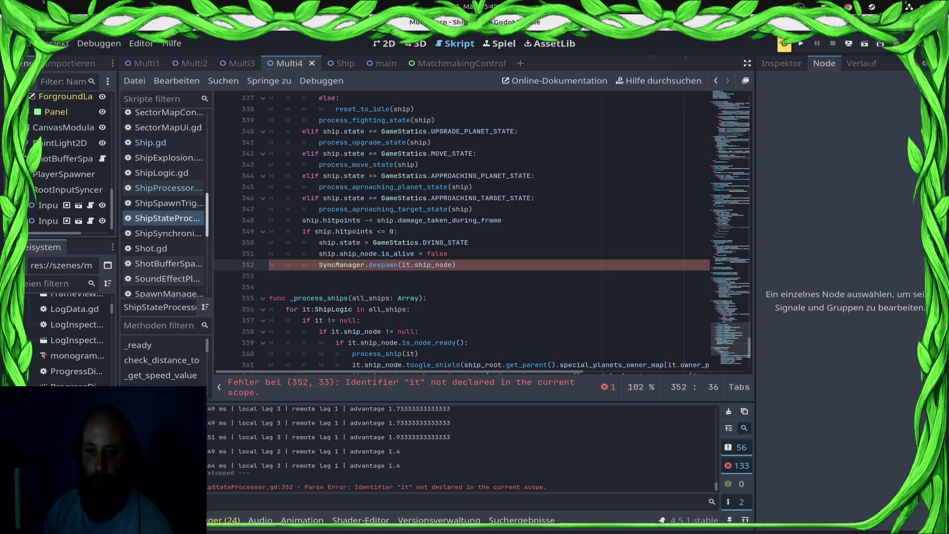
Change the despawn argument from 'it' to 'ship' and save the corrected script.
key(Left)
key(BackSpace)
key(BackSpace)
text(ship)
key(ctrl+s)
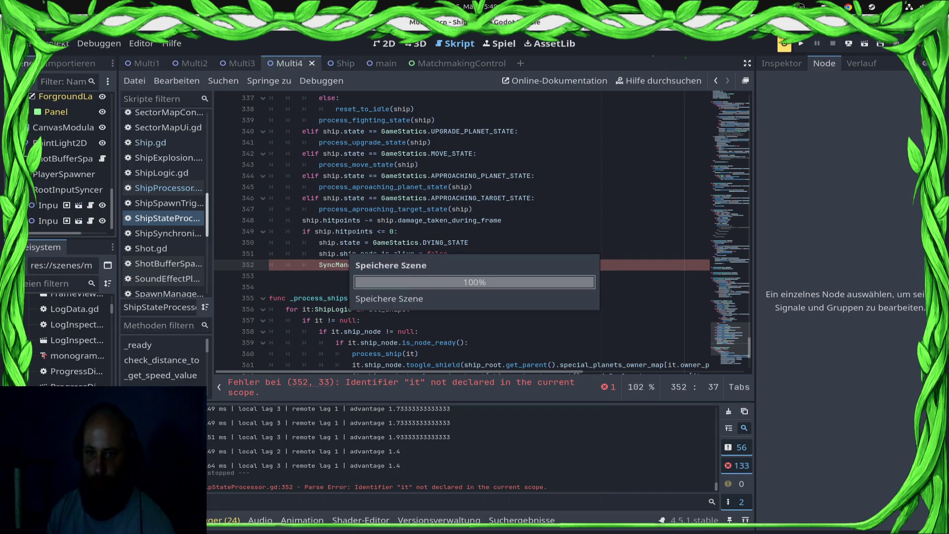
click(468, 242)
click(848, 43)
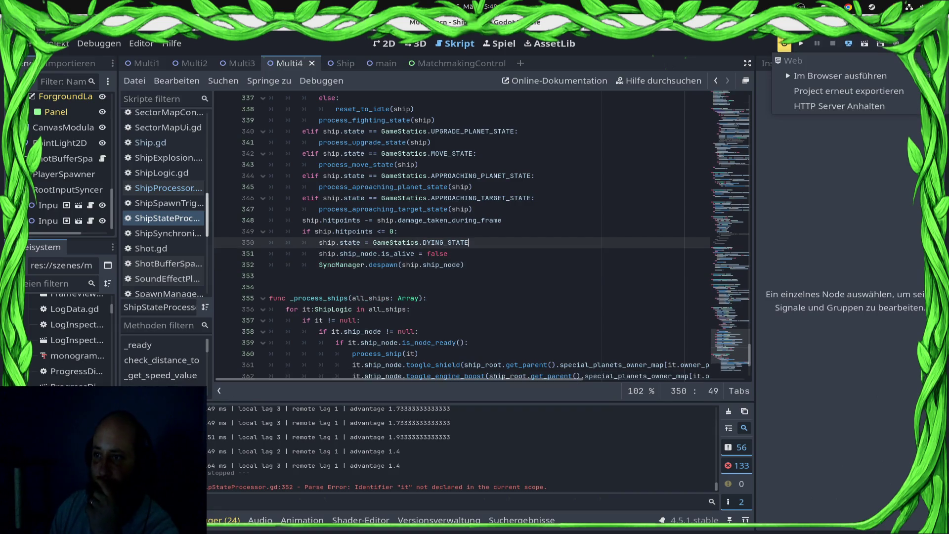
Run the game in the browser and with F5, then stop it with F8.
click(835, 76)
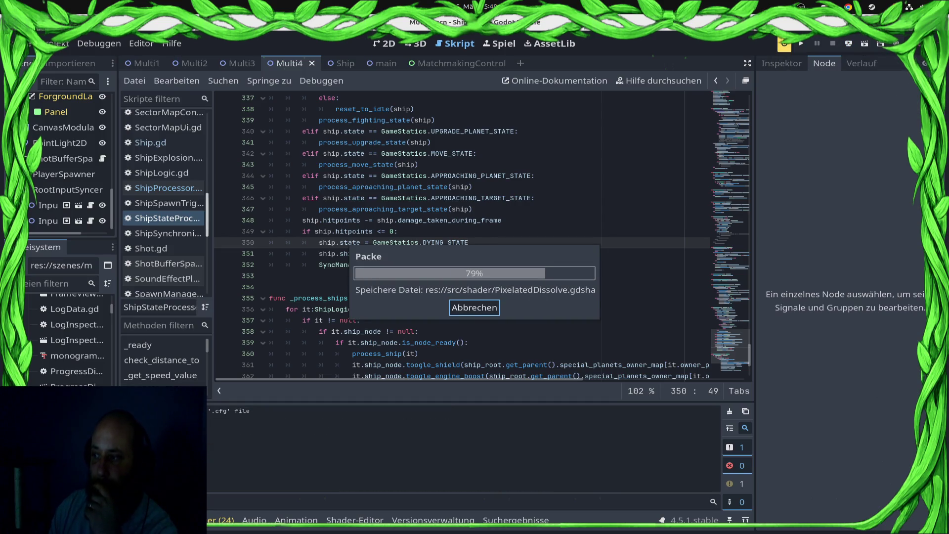
key(F5)
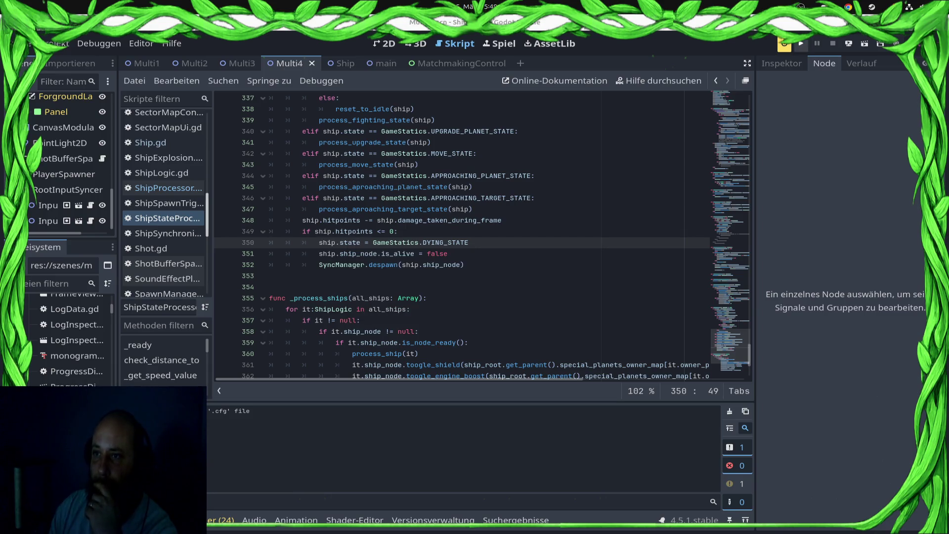
key(F8)
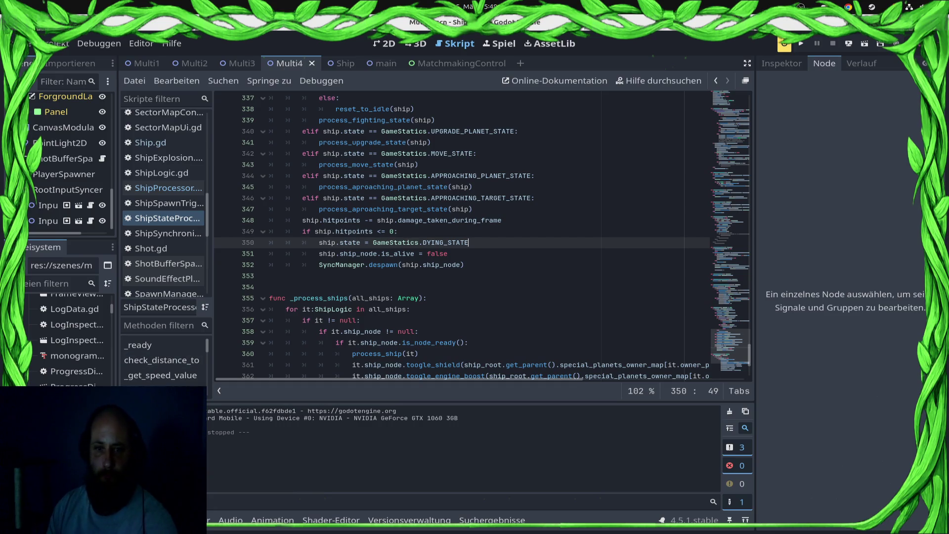
Delete the SyncManager.despawn(ship.ship_node) line 352 from the dying-state block.
key(Down)
key(shift+Down)
key(BackSpace)
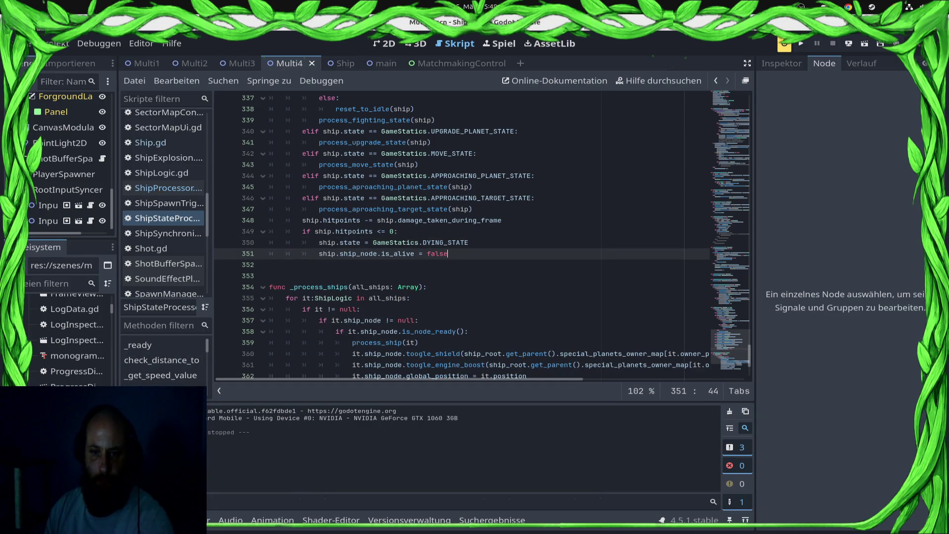
key(Up)
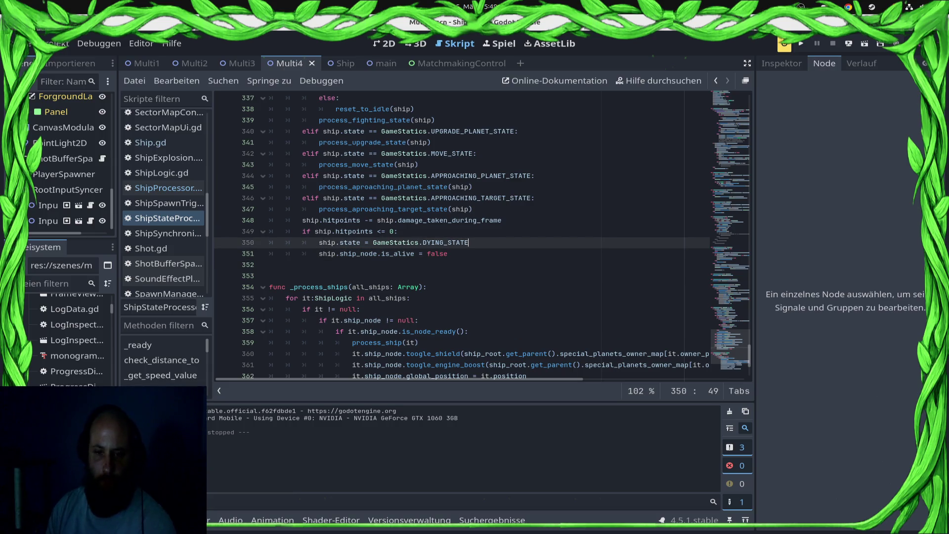
scroll(482, 236, down, 4)
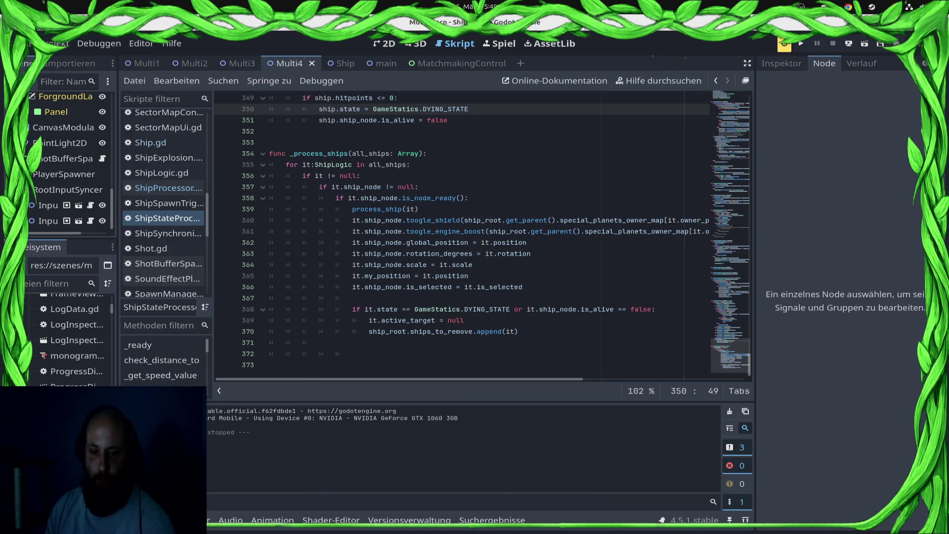
click(464, 320)
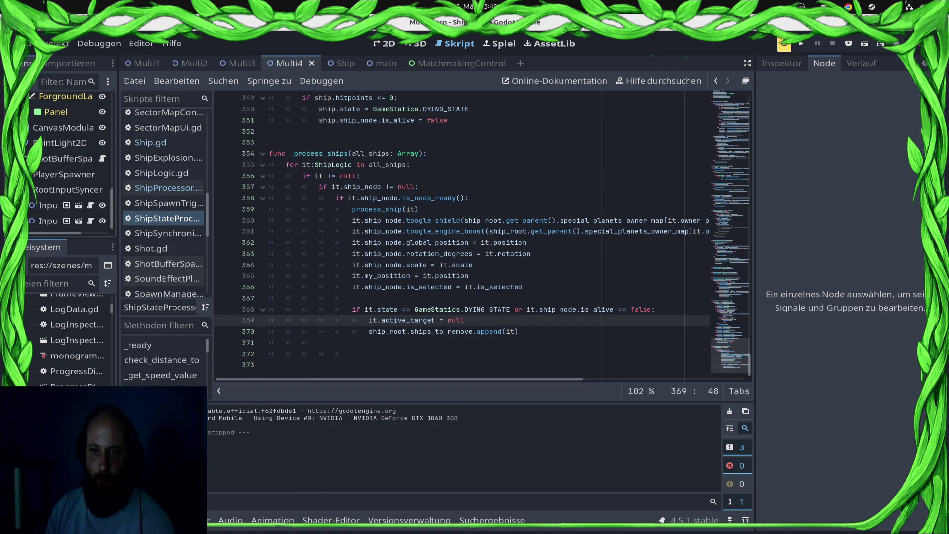
Put the append call under a new 'if GameStatics.IS_IN_SINGLE_PLAYER_MATCH == true:' condition.
key(Return)
text(if Game)
key(Return)
text(.)
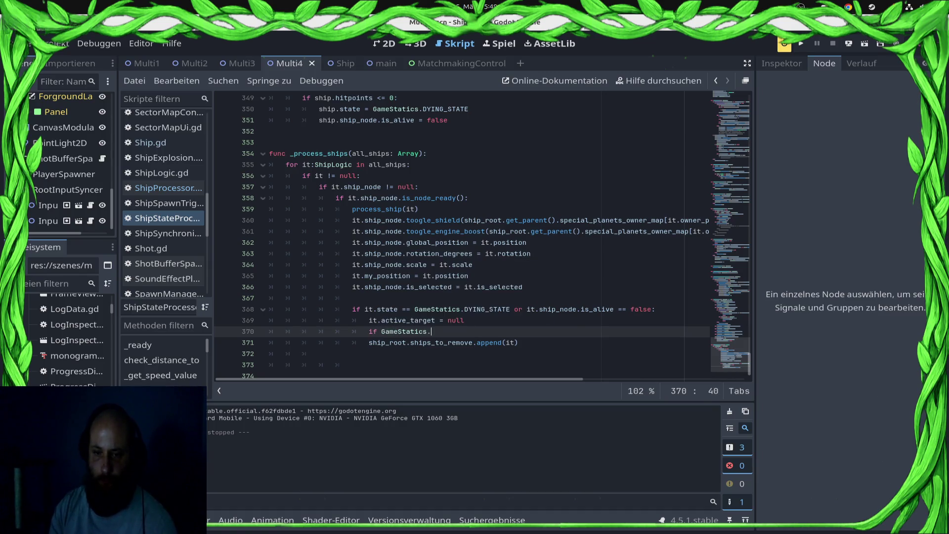
text(IS_)
key(Return)
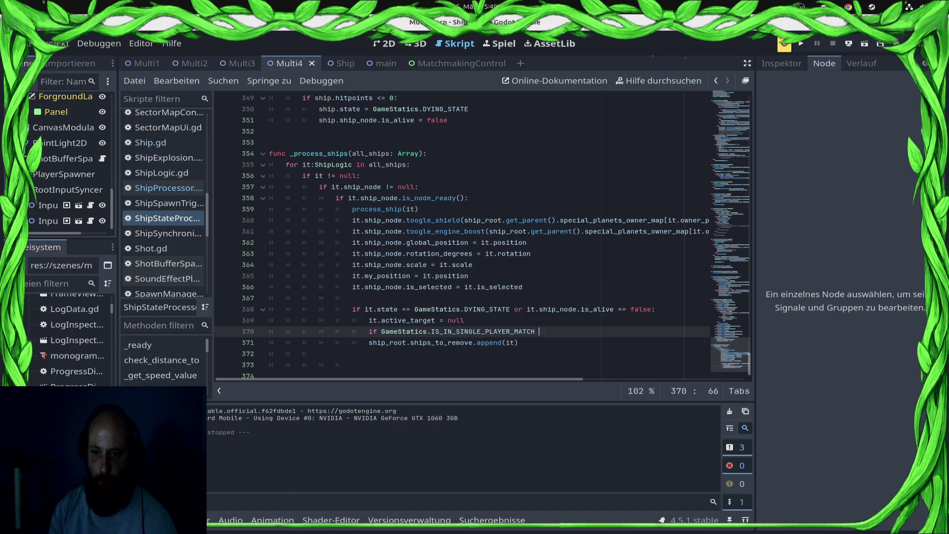
text(true:)
key(Down)
key(Home)
key(Tab)
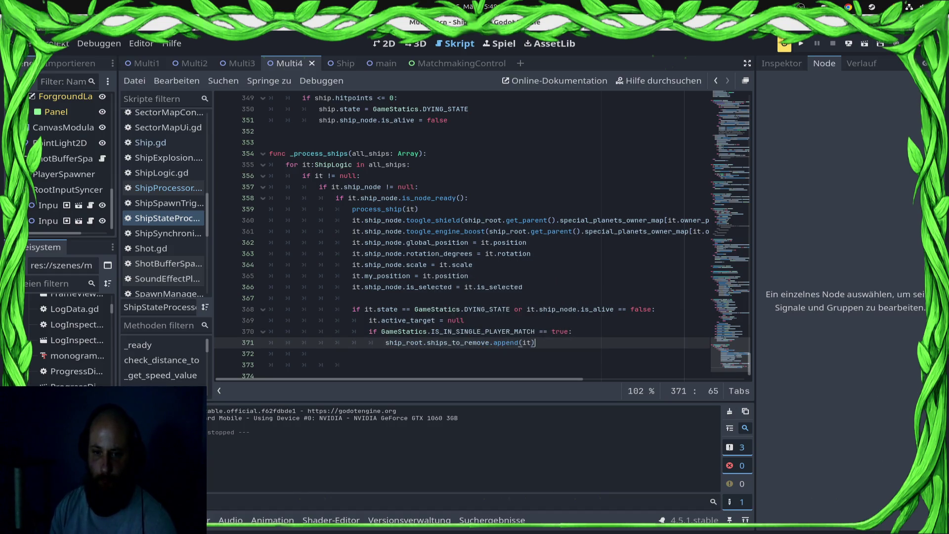
Add an else branch calling SyncManager.despawn(it.ship_node) and save the script.
key(End)
key(Return)
text(e:)
key(Return)
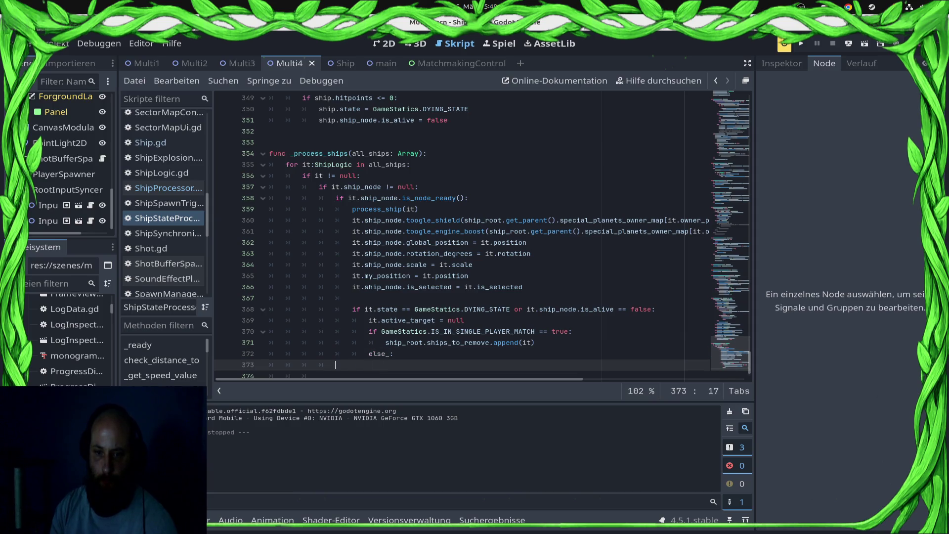
key(BackSpace)
key(BackSpace)
key(Return)
text(sy)
key(Down)
key(Return)
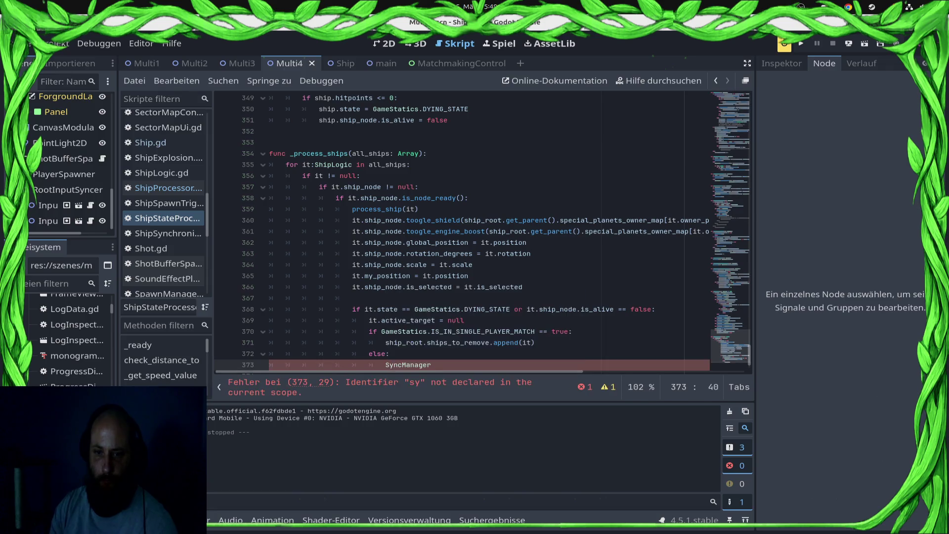
text(.des)
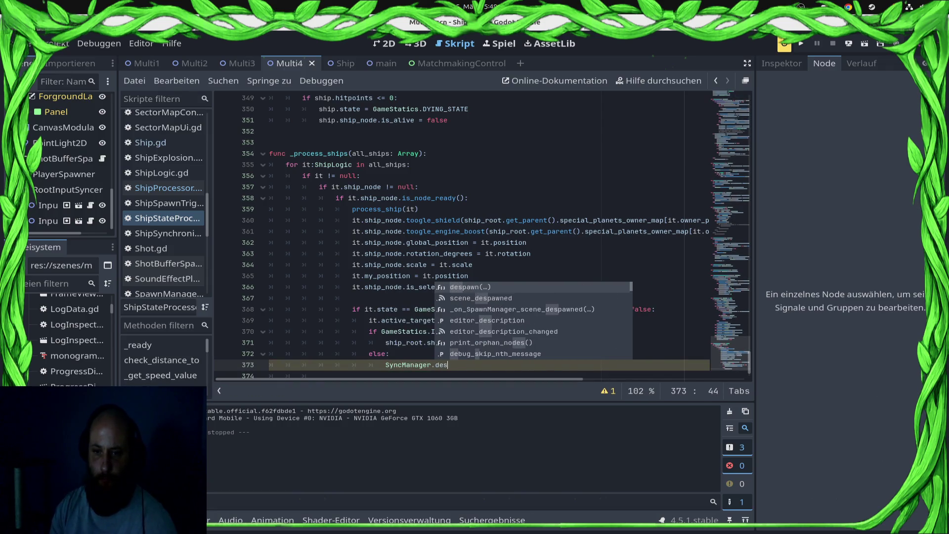
key(Return)
text(it.ship)
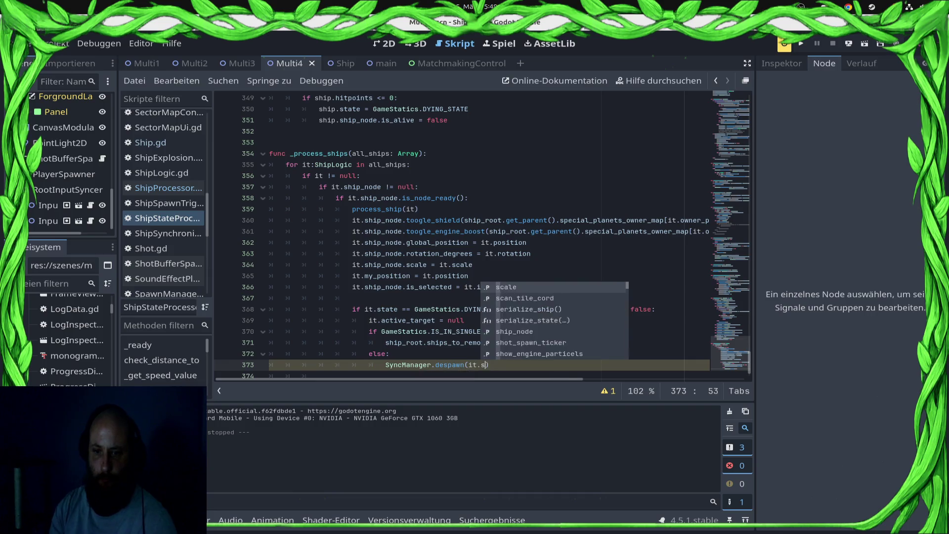
key(Return)
key(ctrl+s)
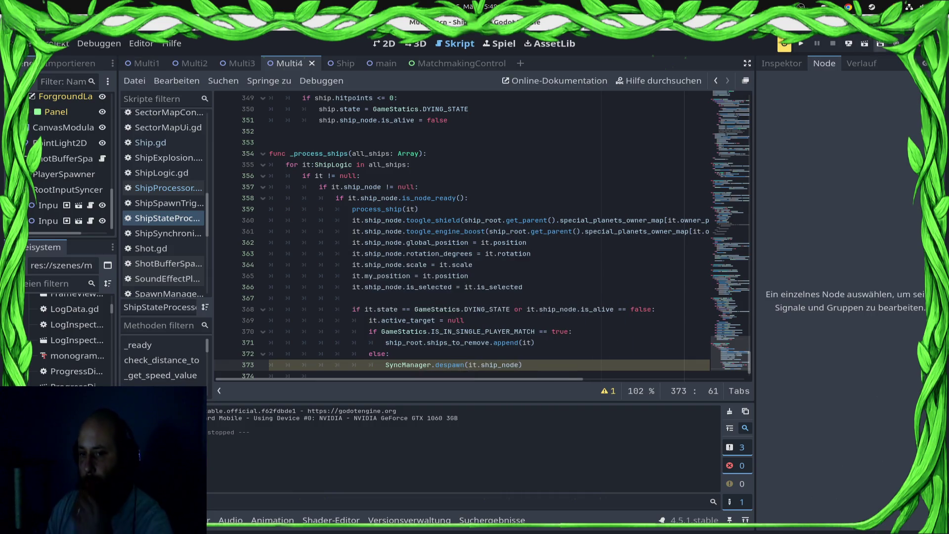
click(848, 44)
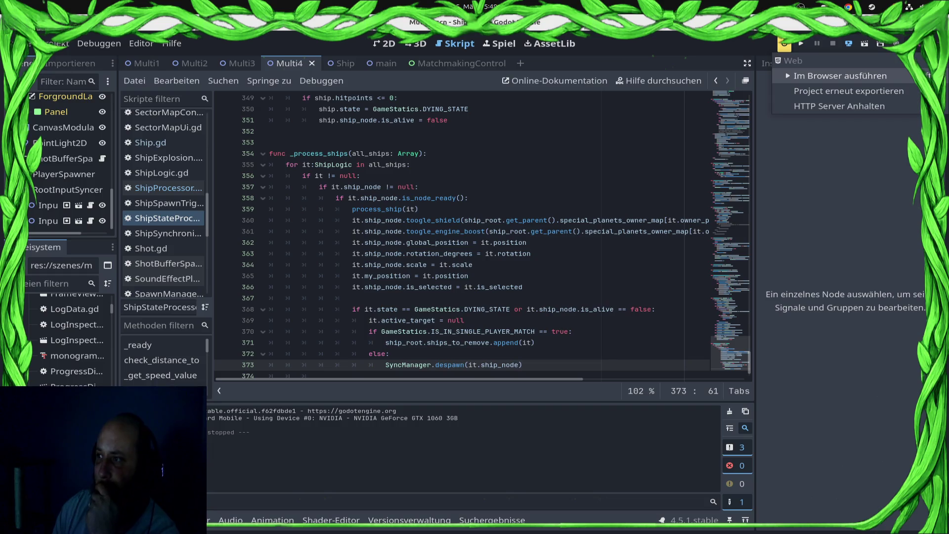
Run the game in the browser, start a ranked match, show the network overlay and maximize.
click(840, 75)
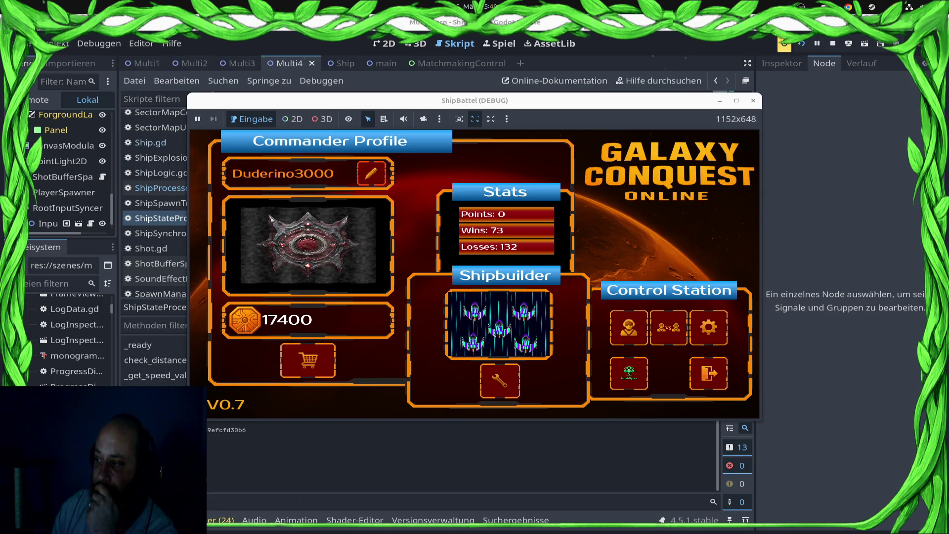
click(668, 327)
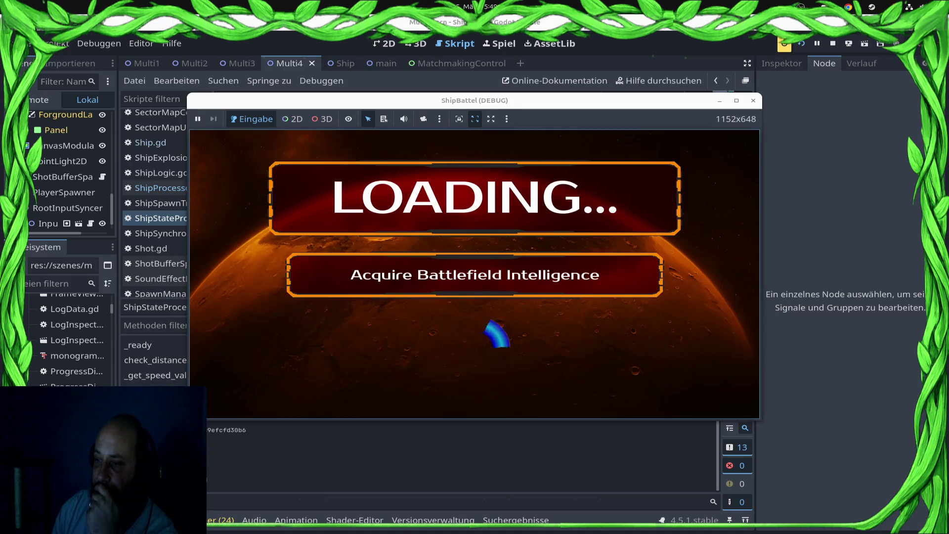
click(651, 315)
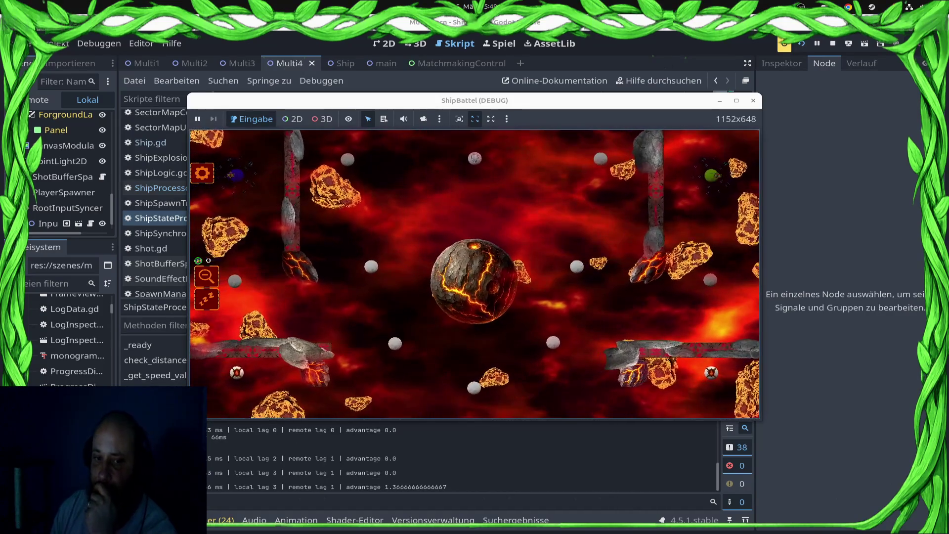
key(F11)
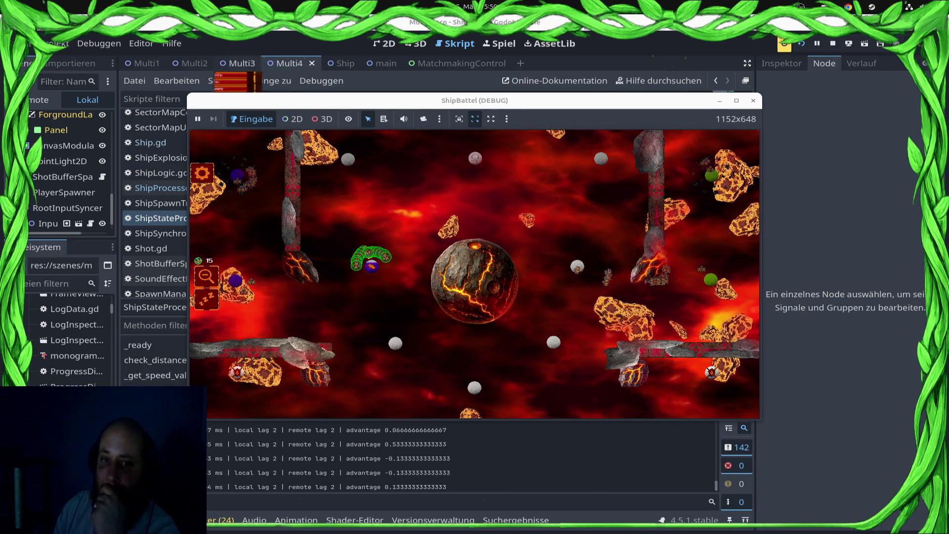
key(alt+Tab)
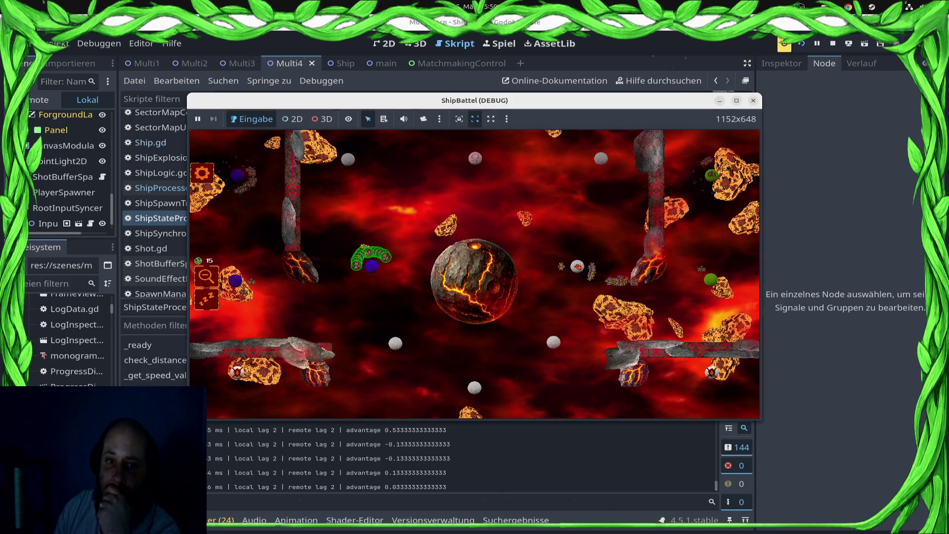
key(super+Up)
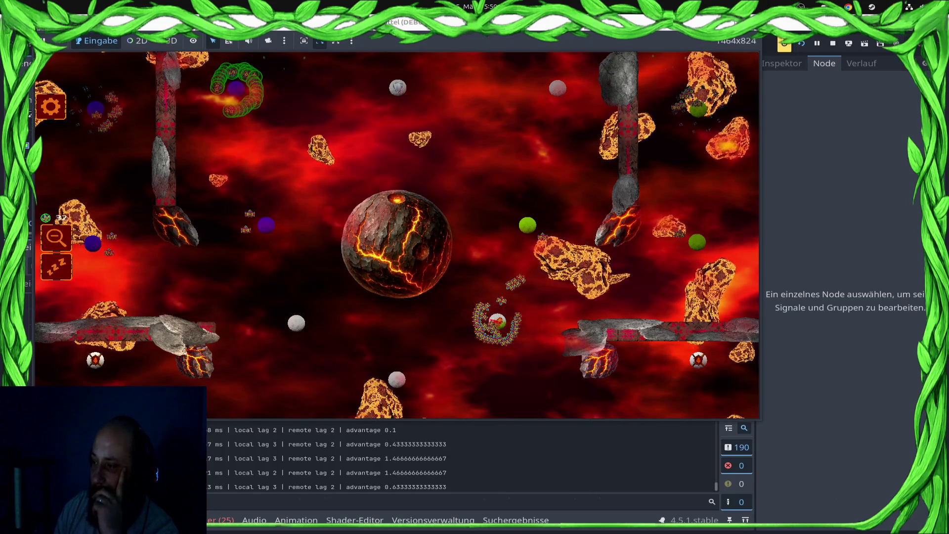
Send the selected swarms right, then down to the lower planet, and stop the game.
click(285, 193)
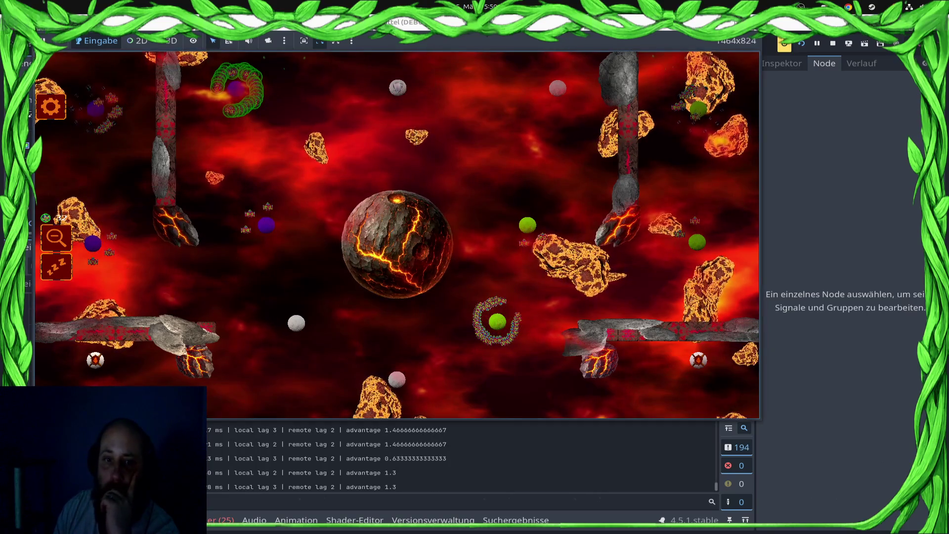
click(339, 132)
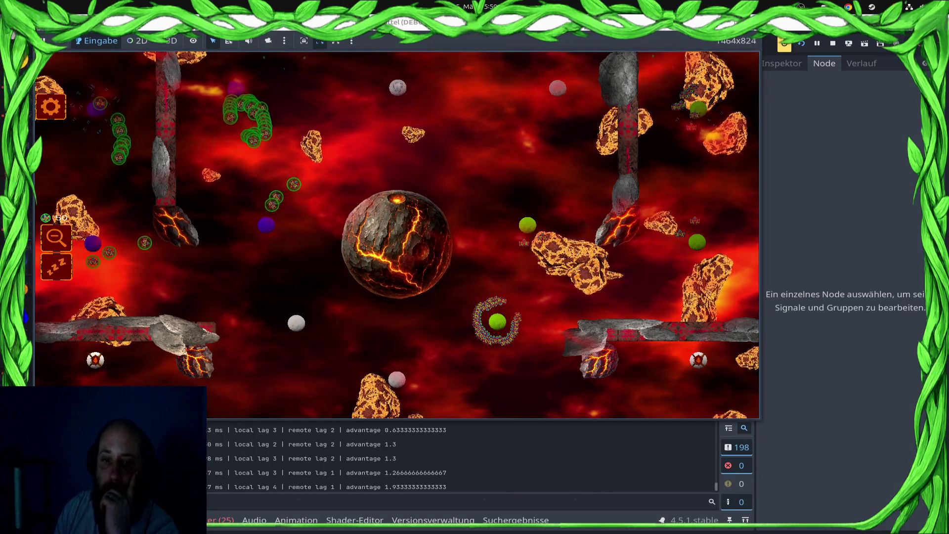
click(309, 249)
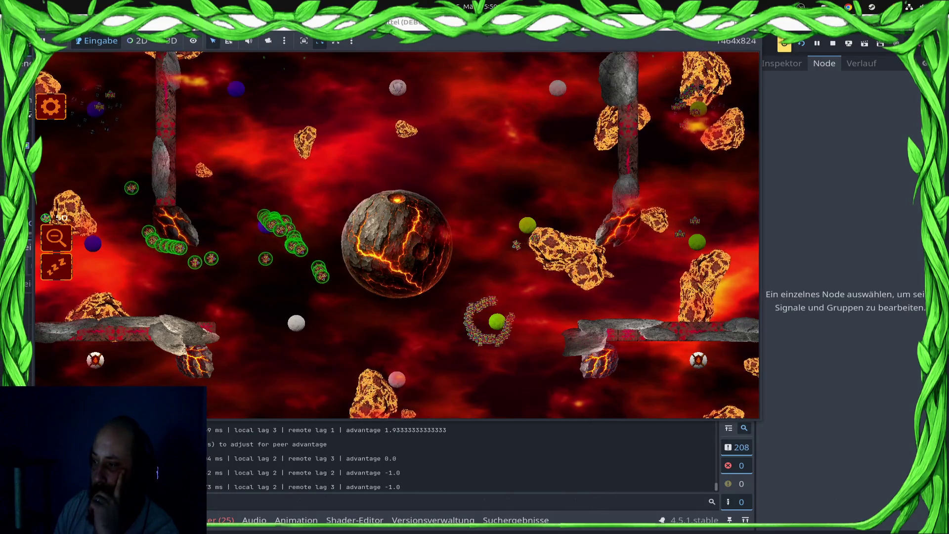
scroll(381, 256, up, 3)
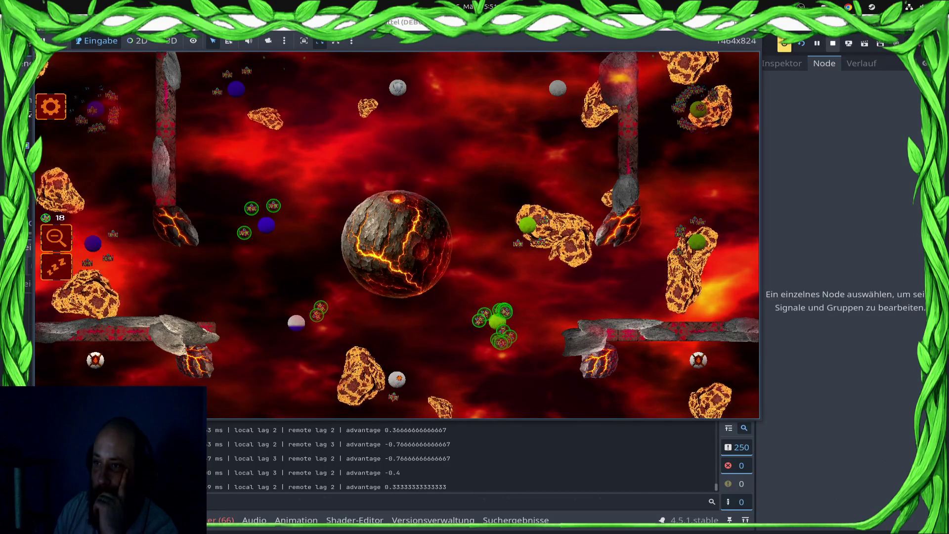
key(F8)
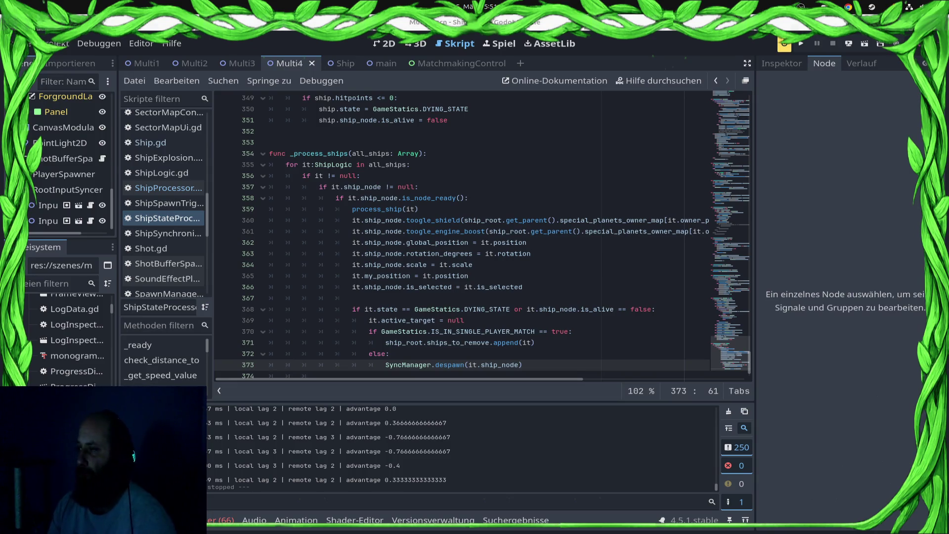
Set Physik > Allgemein ticks per second to 30, then re-export and launch the game.
click(50, 43)
click(74, 57)
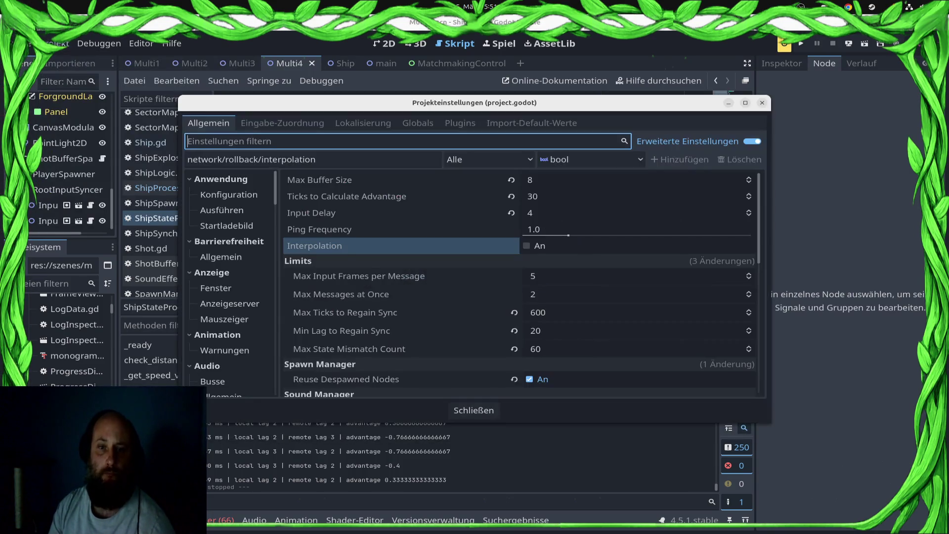
scroll(228, 241, down, 5)
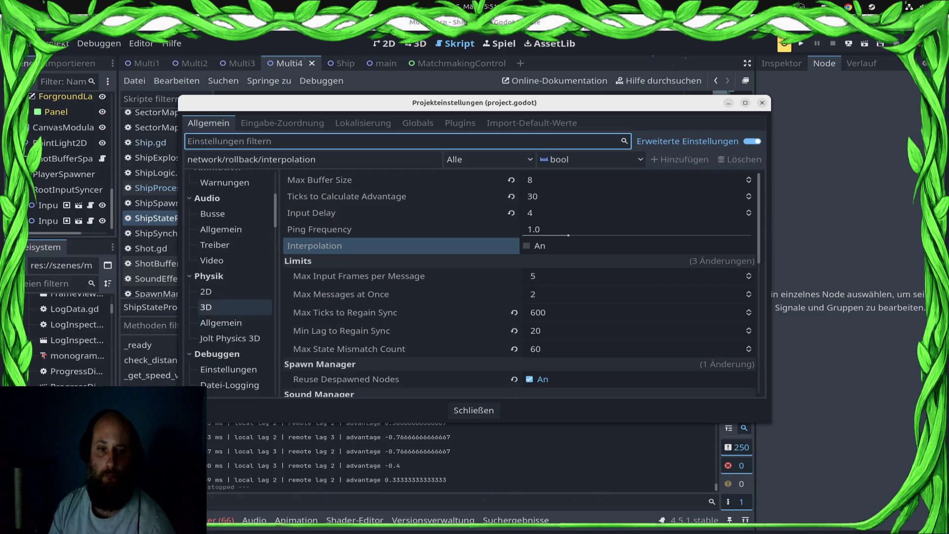
click(221, 323)
click(637, 180)
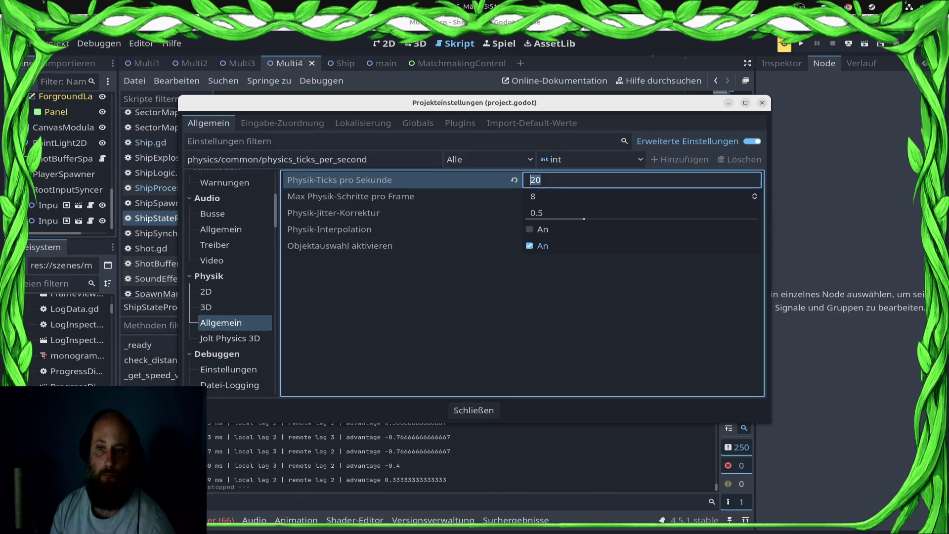
text(30)
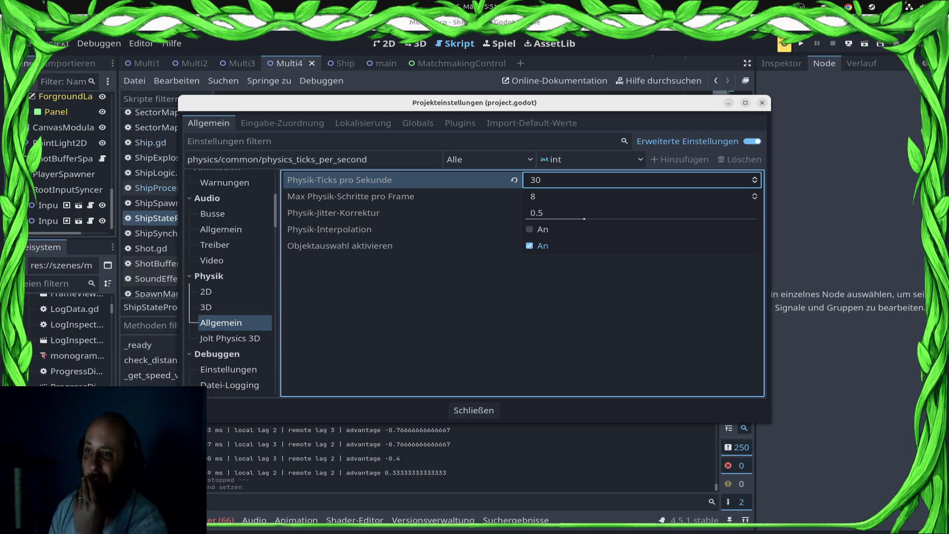
key(Escape)
click(848, 43)
click(835, 73)
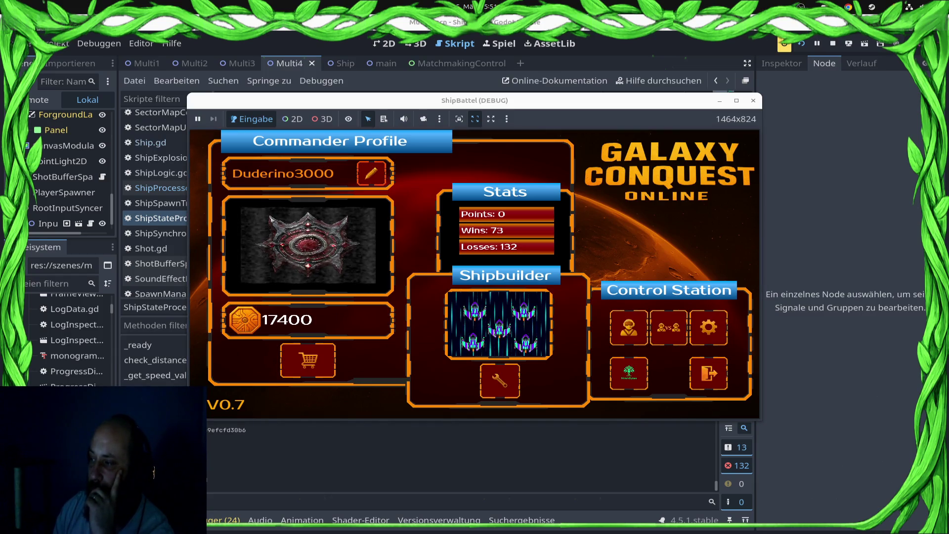
Start a versus match from the game menu and give the units an order during play.
click(668, 326)
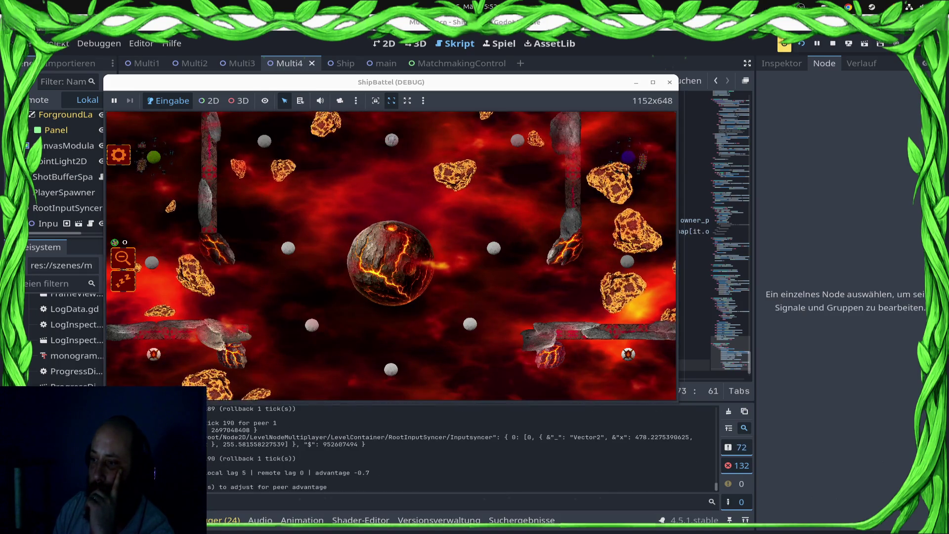
click(569, 149)
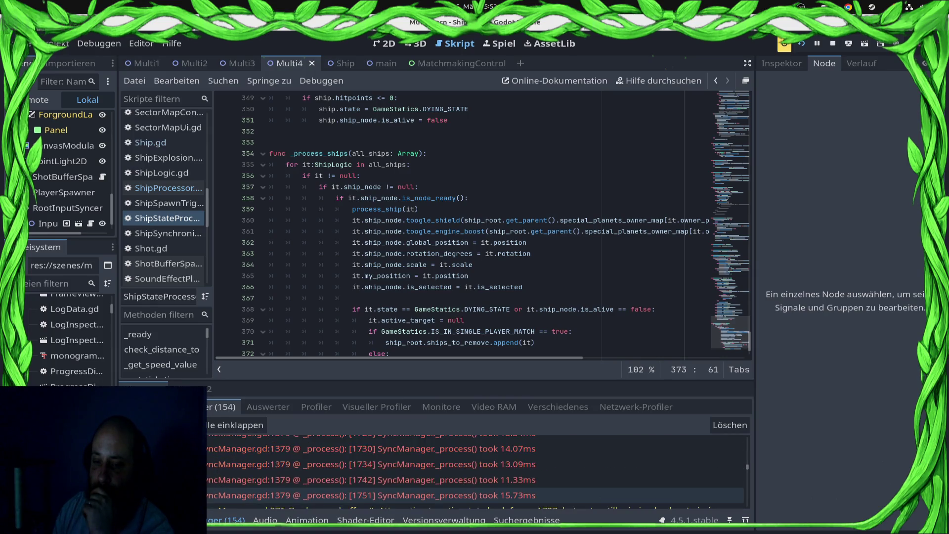
Toggle the bottom panel and bring the running game window to the front.
key(ctrl+j)
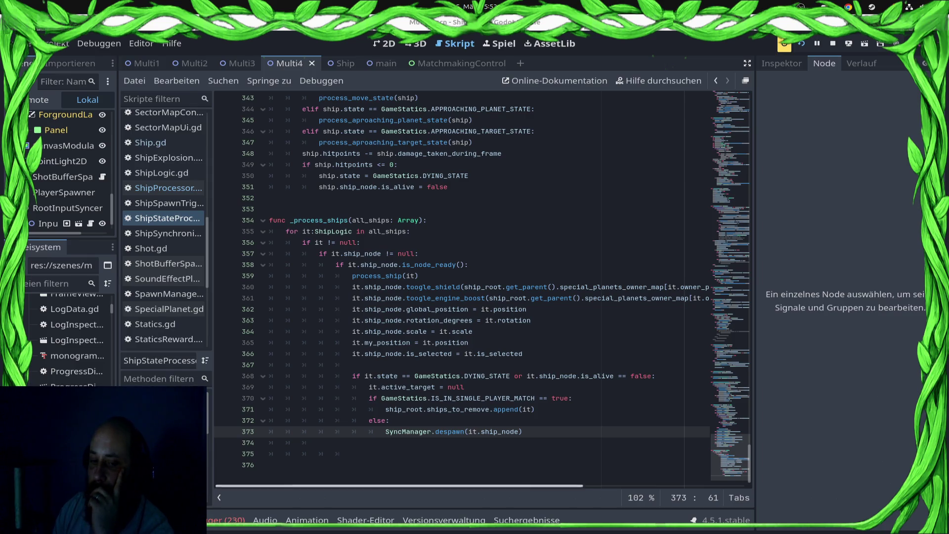
key(ctrl+j)
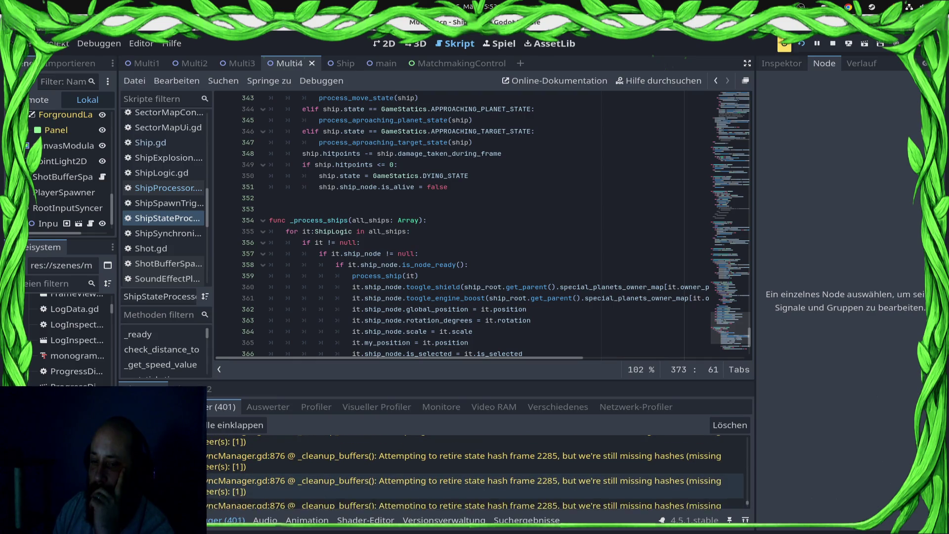
key(super)
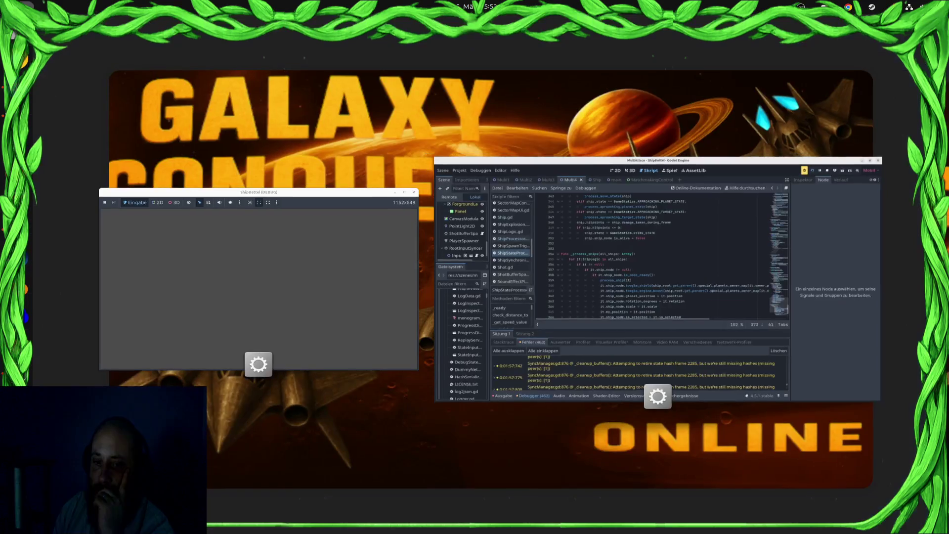
key(super)
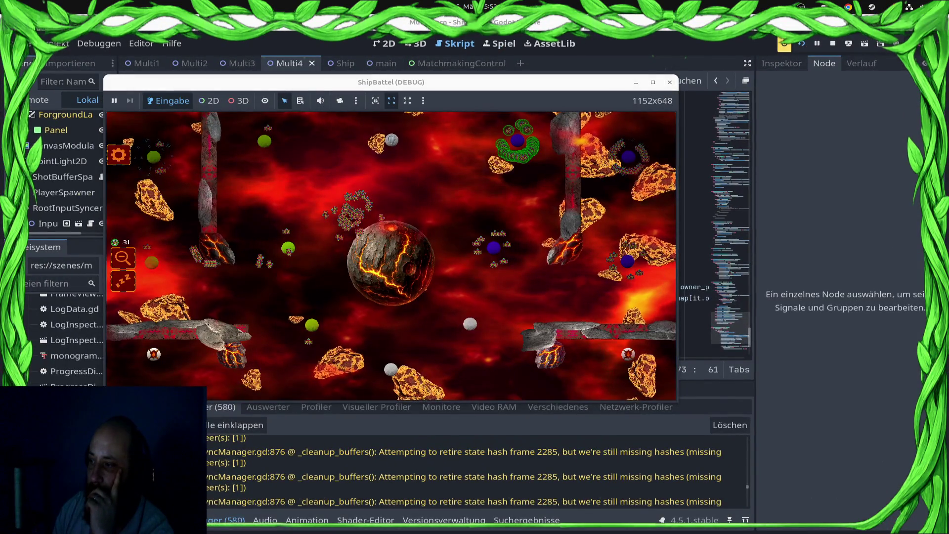
Stop the running game with F8 and bring the debugger error output back.
key(F8)
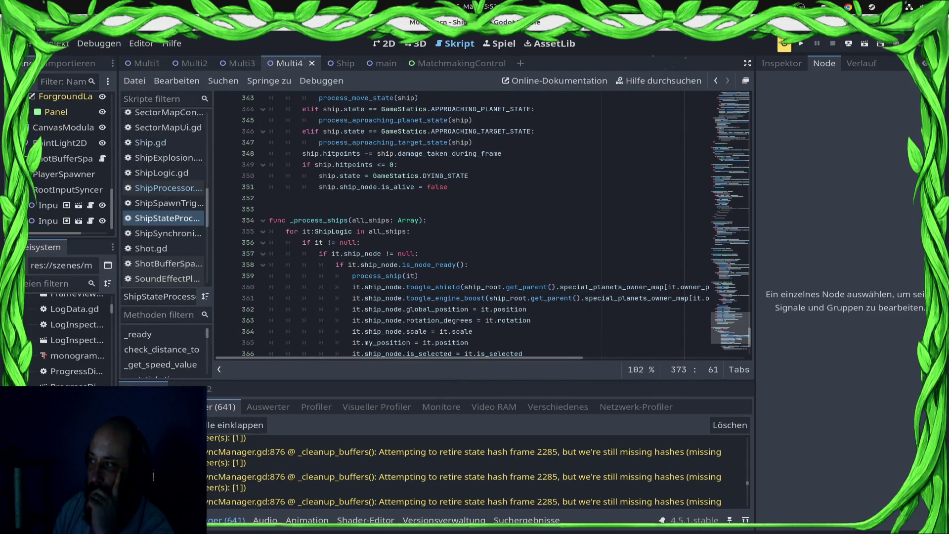
key(ctrl+j)
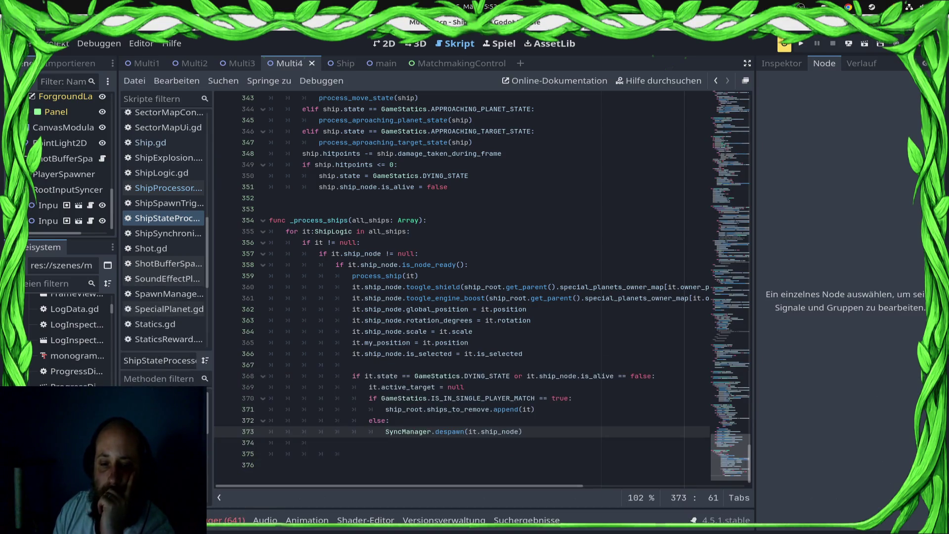
click(226, 520)
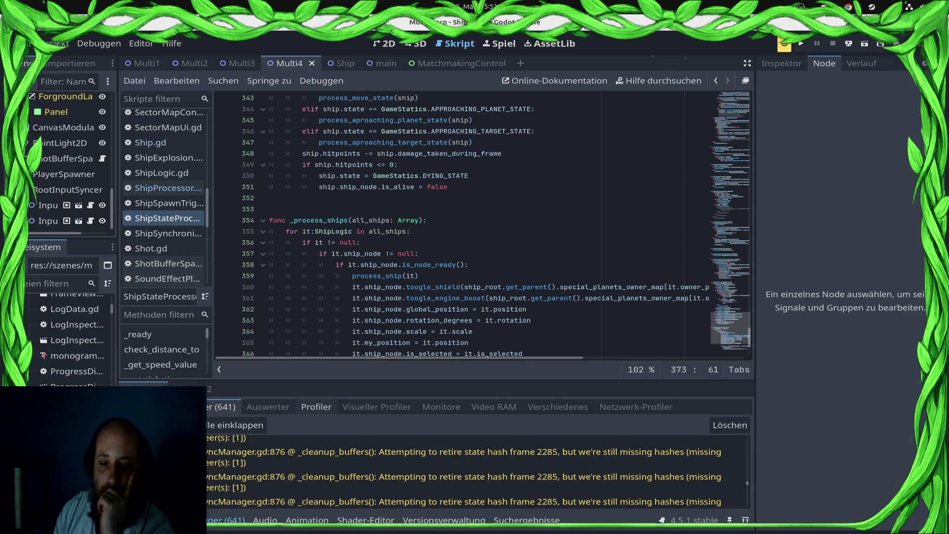
Show the profiler's frame-time graph and inspect a few earlier frames.
click(317, 407)
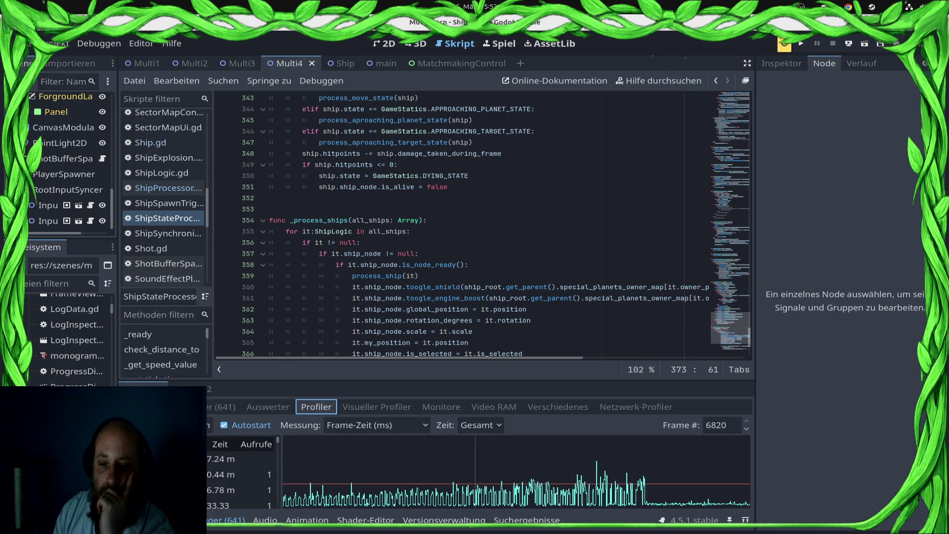
click(581, 469)
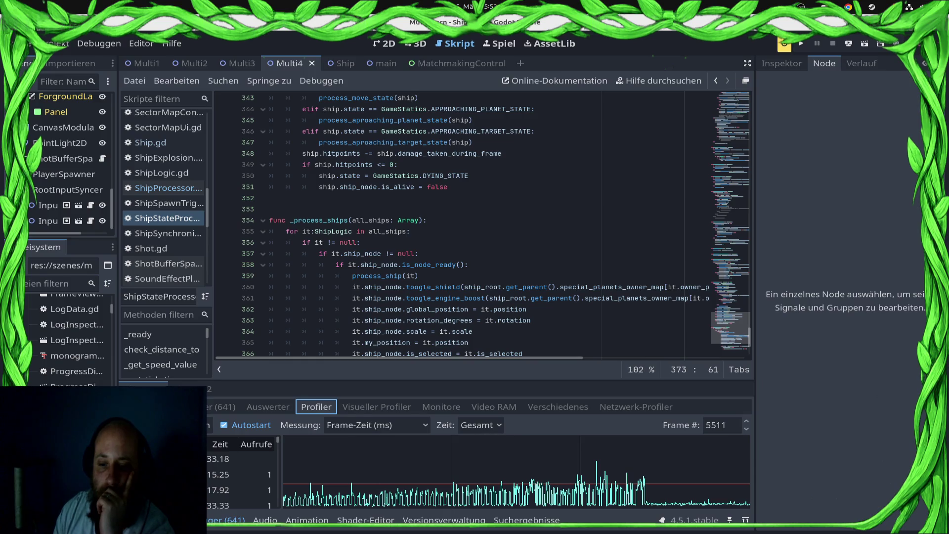
click(452, 469)
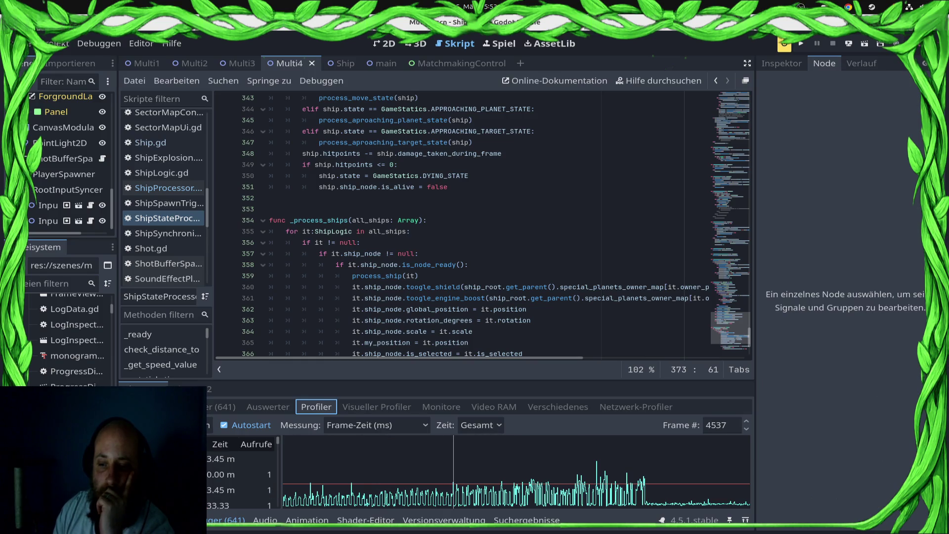
click(721, 425)
scroll(722, 425, down, 2)
scroll(721, 425, up, 1)
Enlarge the profiler panel and widen the function list to read full names.
drag(437, 381, 436, 203)
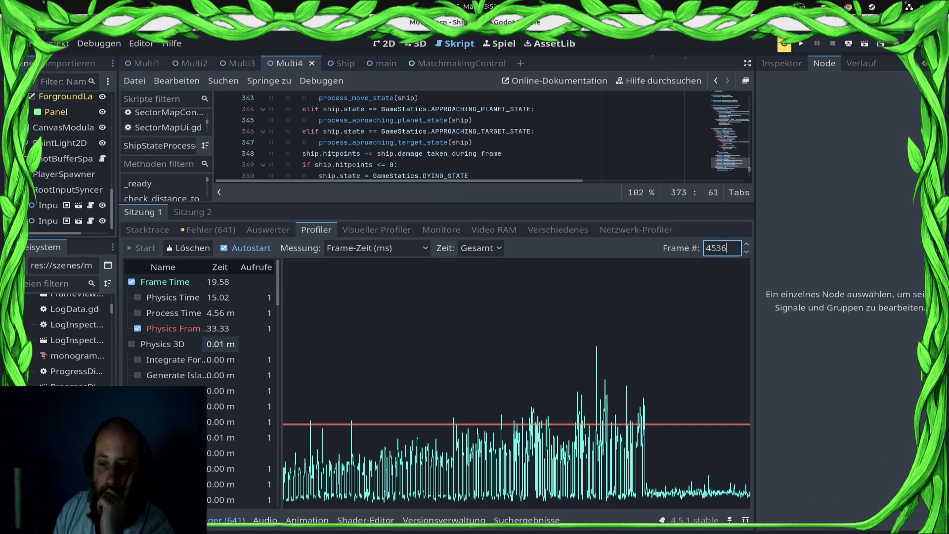
scroll(220, 345, down, 8)
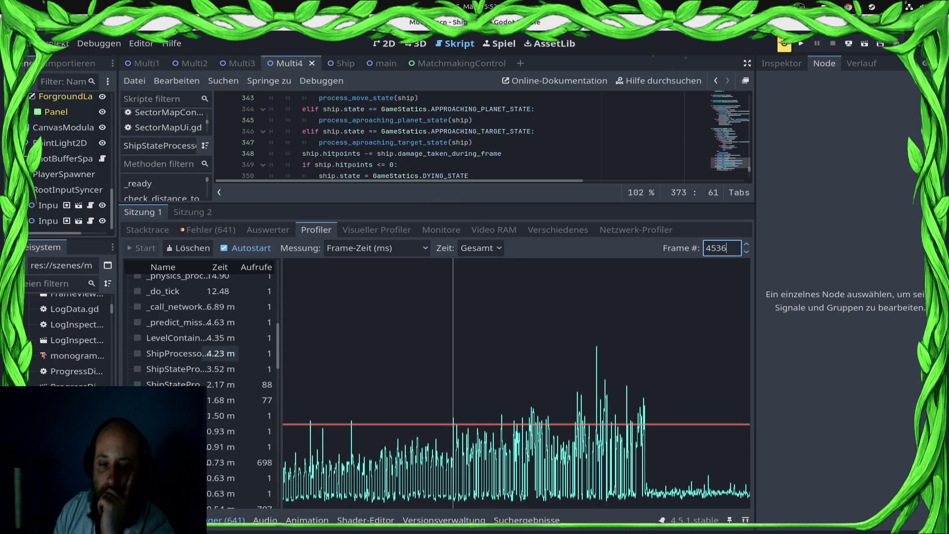
scroll(223, 353, down, 6)
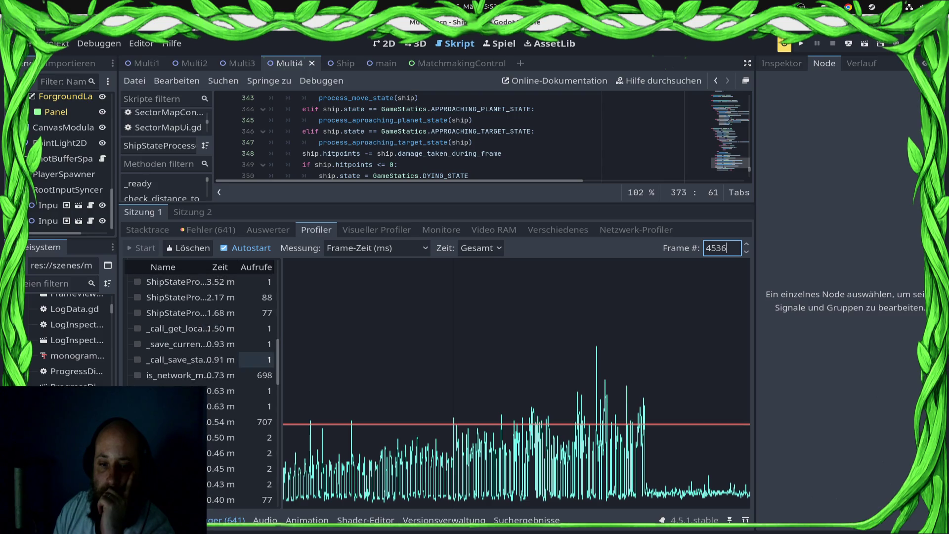
drag(281, 381, 419, 381)
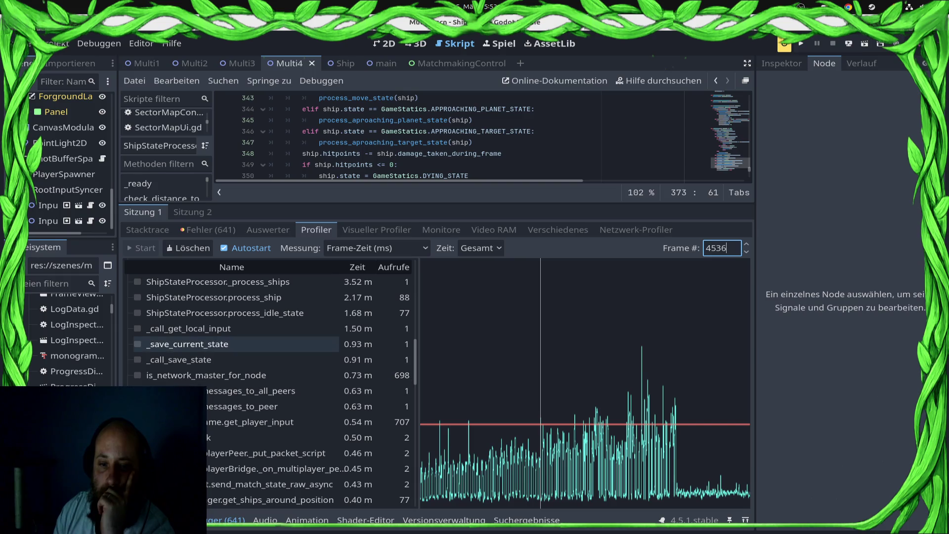
scroll(232, 351, up, 8)
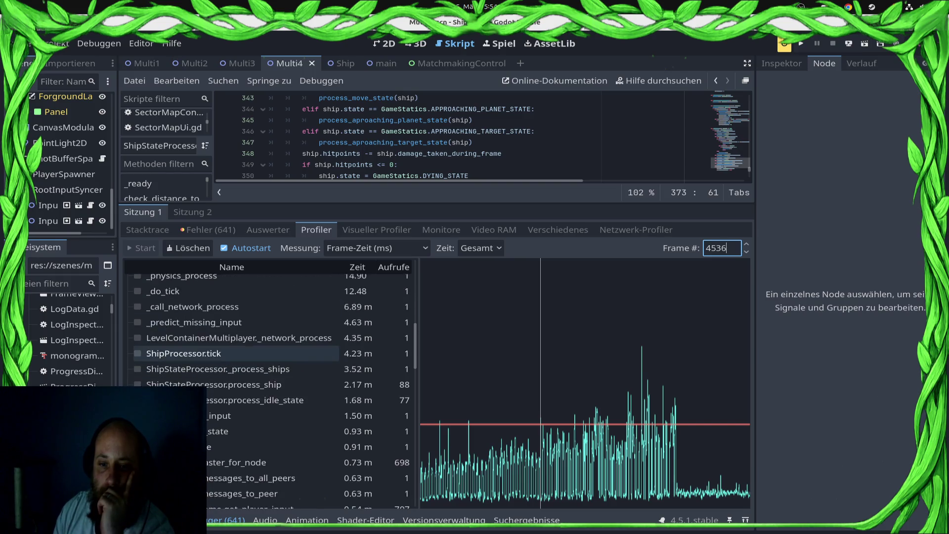
scroll(232, 353, down, 3)
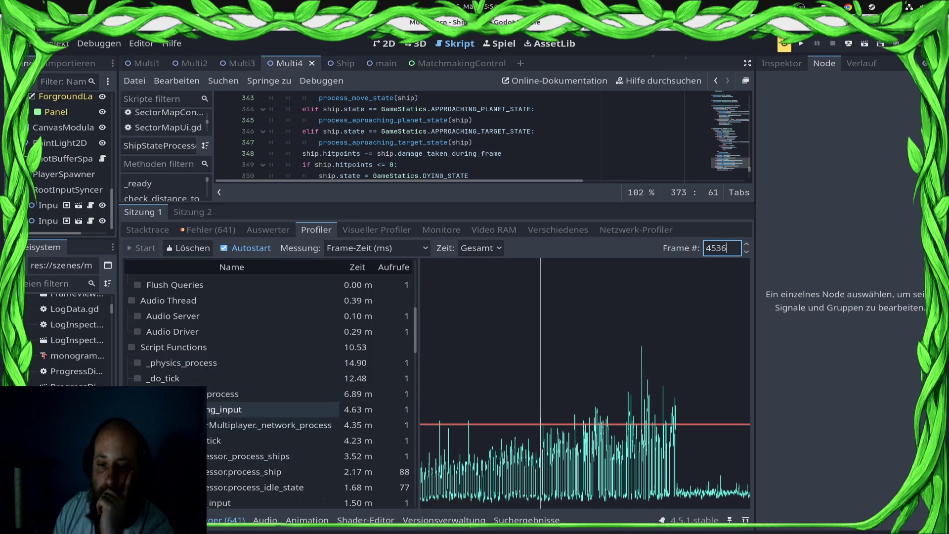
Switch the profiler's Zeit setting to Eigen to show self times only.
click(480, 248)
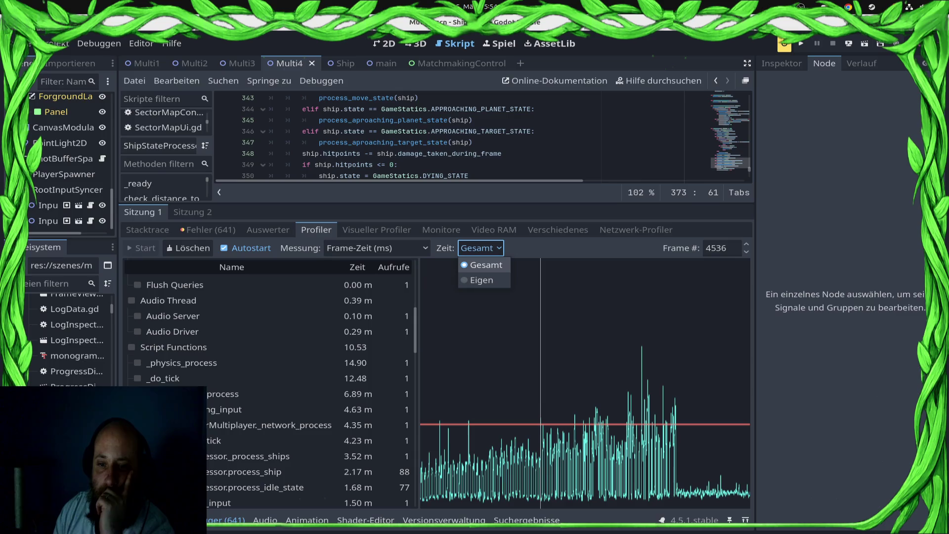
click(474, 279)
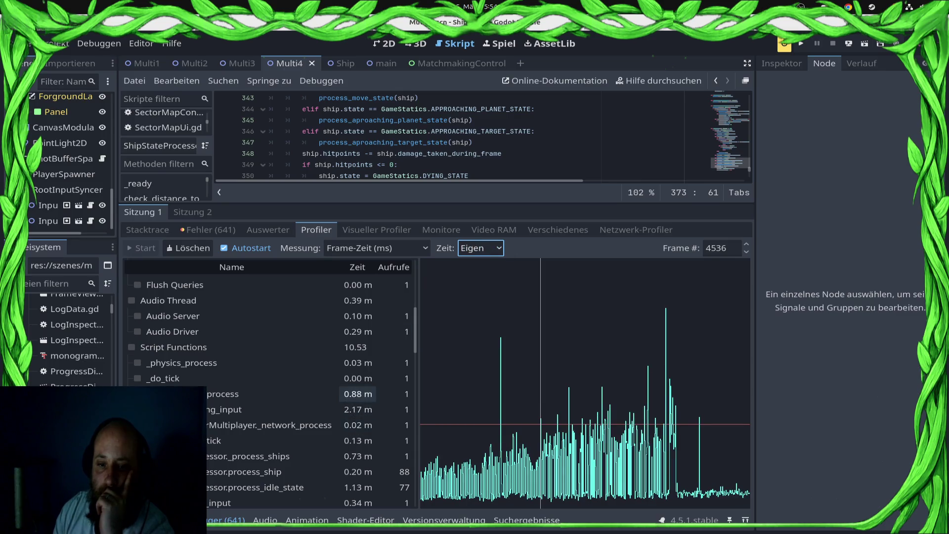
scroll(391, 396, down, 3)
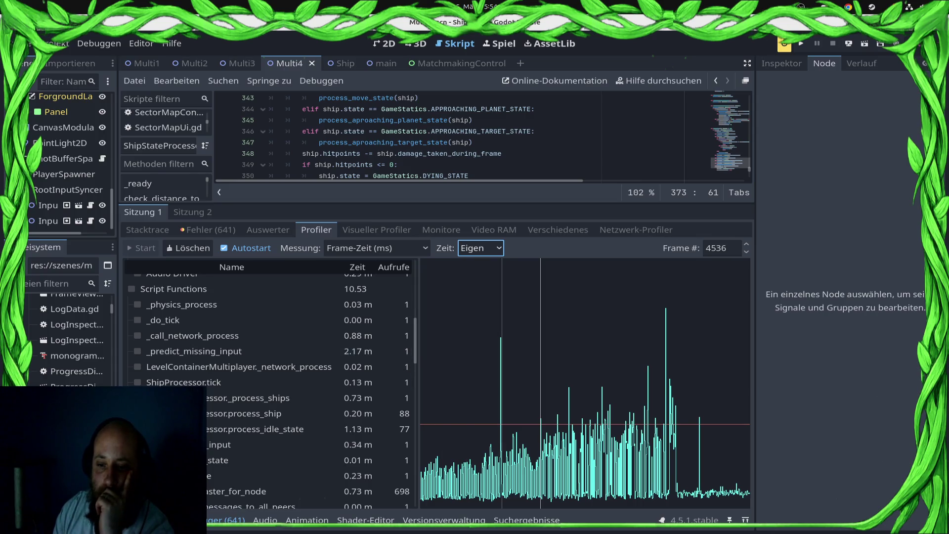
Step the profiler from frame 4094 to frame 4100 and review its function timings.
click(500, 375)
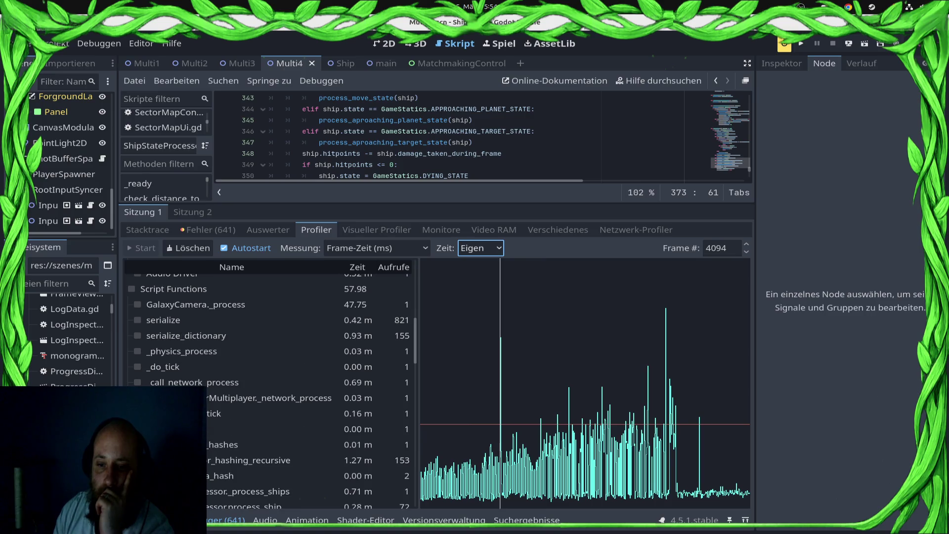
click(725, 248)
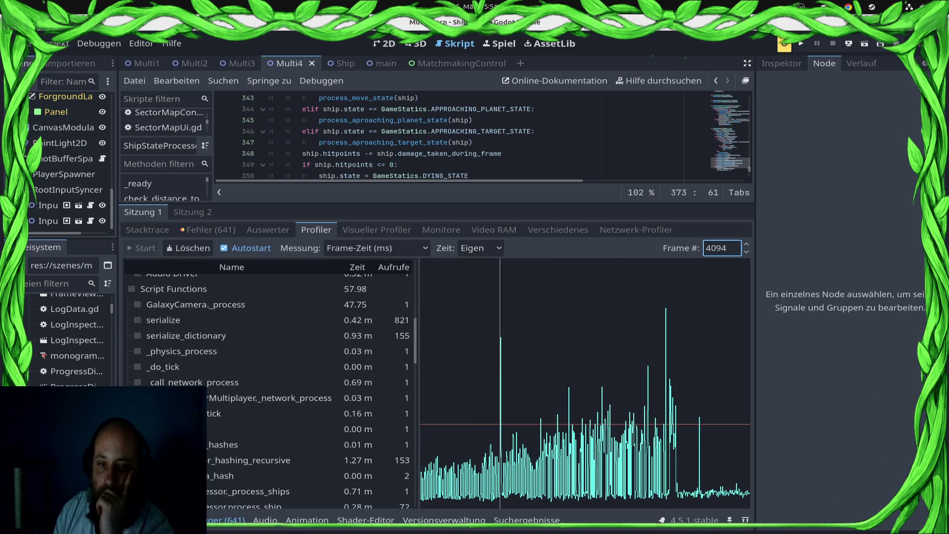
key(Up)
key(Up)
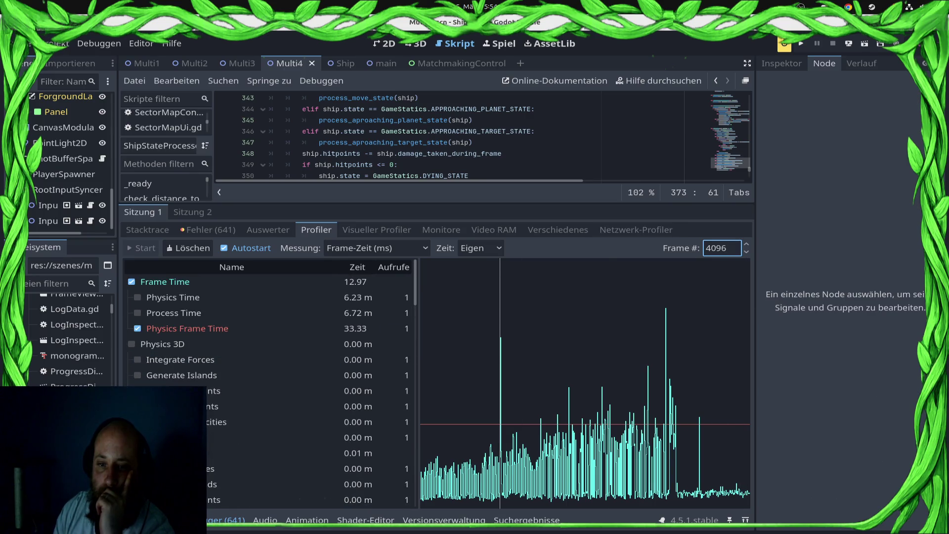
key(Up)
key(Up)
key(Up)
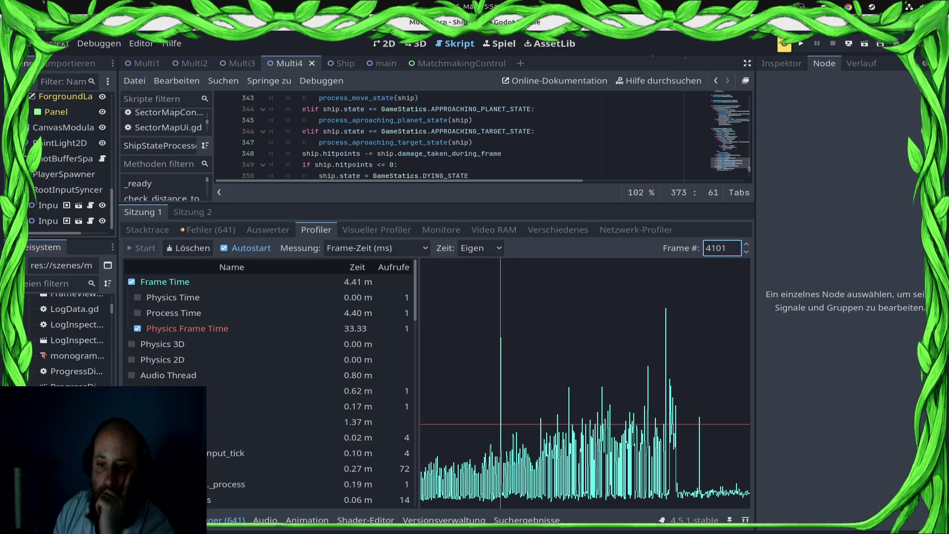
scroll(272, 365, down, 10)
scroll(272, 395, down, 5)
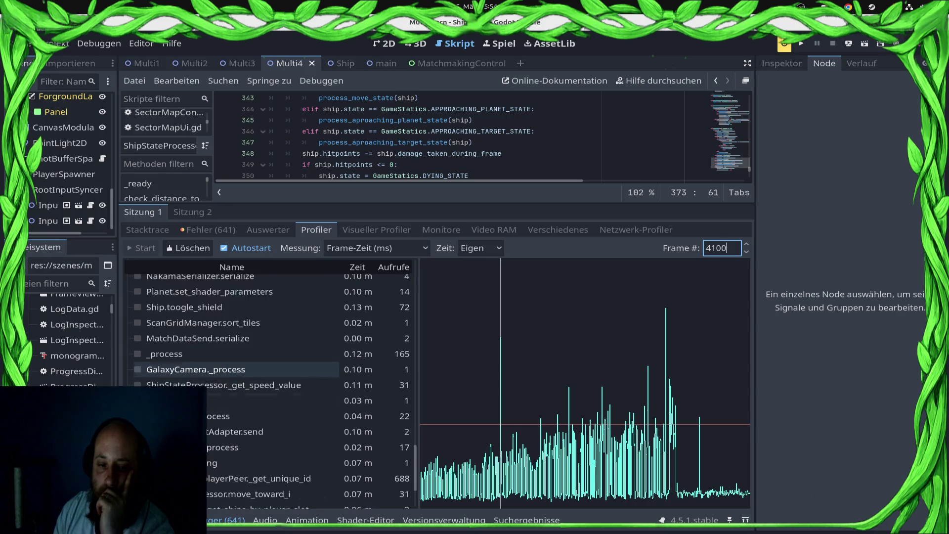
scroll(271, 395, up, 5)
scroll(272, 396, up, 5)
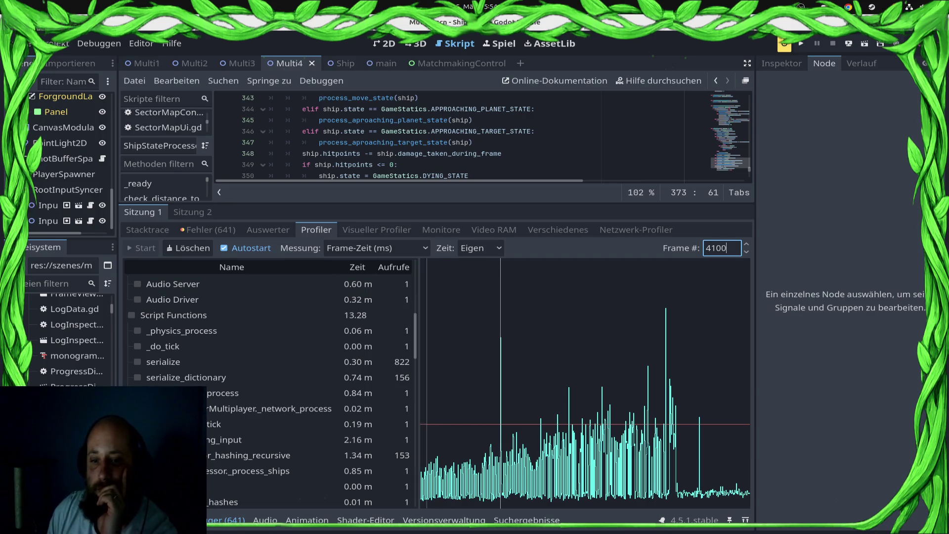
click(480, 247)
Switch Zeit to Gesamt and scroll through frame 4100's inclusive times.
click(471, 265)
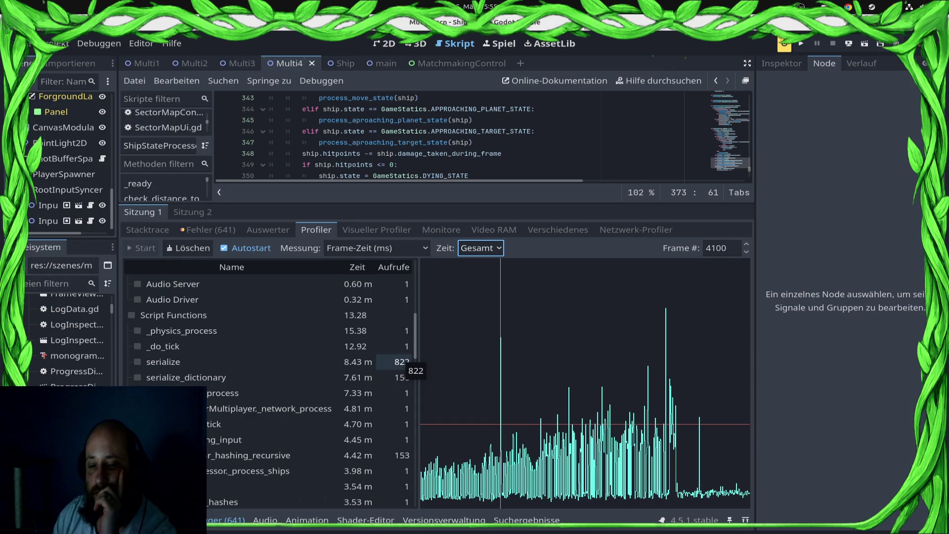
scroll(401, 361, down, 3)
scroll(395, 356, down, 2)
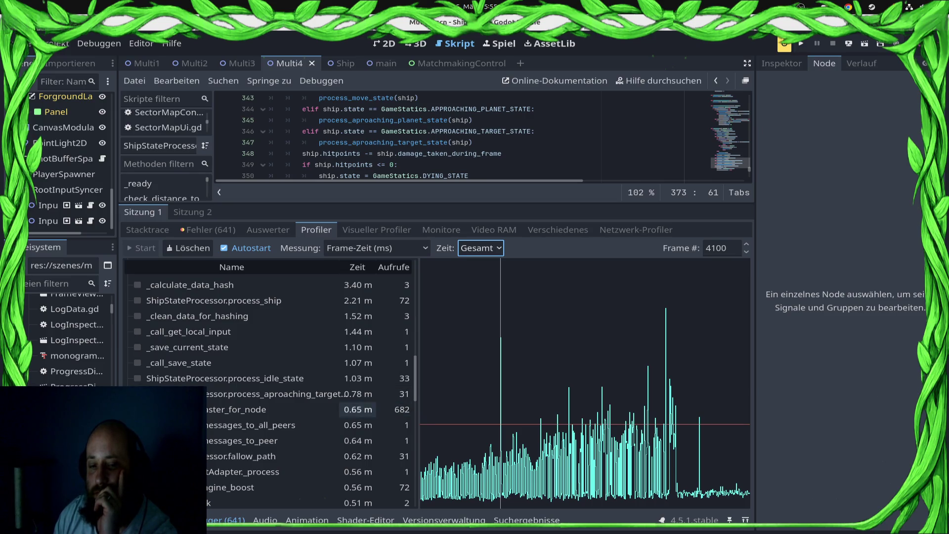
scroll(272, 400, down, 3)
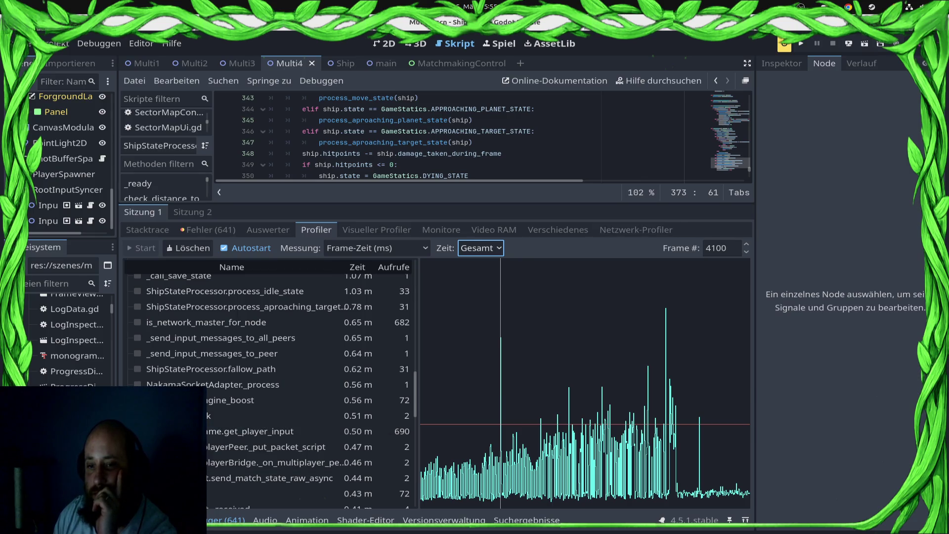
Switch Zeit back to Eigen and review the self times for frame 4100.
click(481, 247)
click(481, 279)
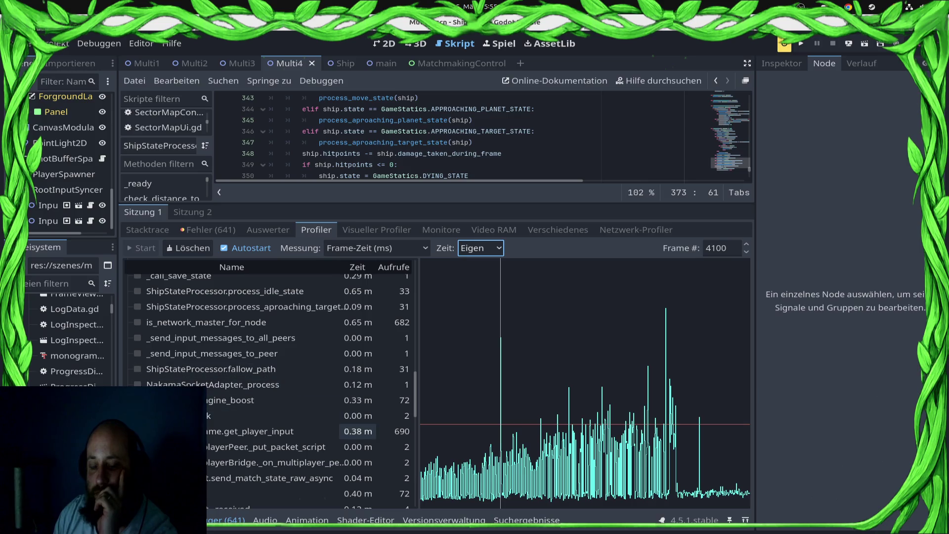
scroll(358, 471, up, 3)
scroll(358, 472, up, 5)
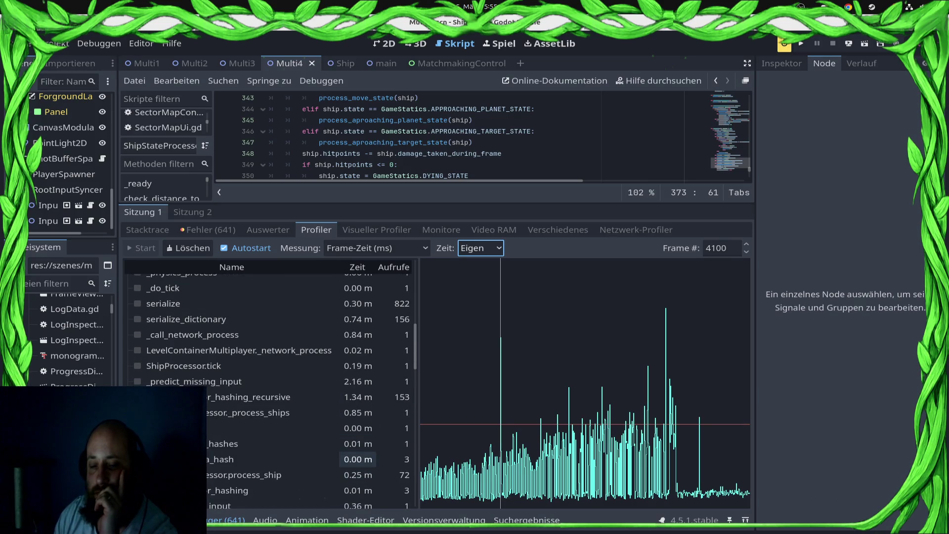
scroll(357, 435, up, 4)
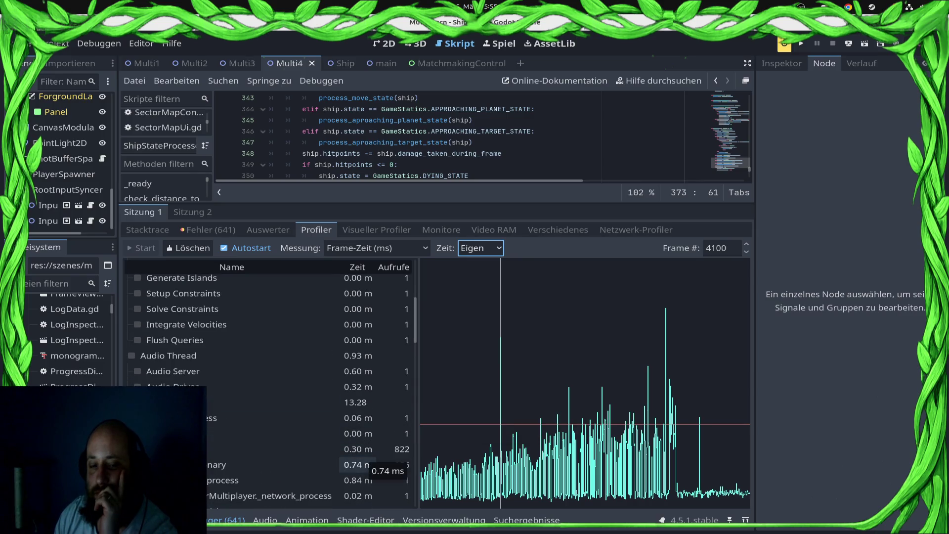
scroll(358, 430, down, 5)
scroll(357, 430, up, 1)
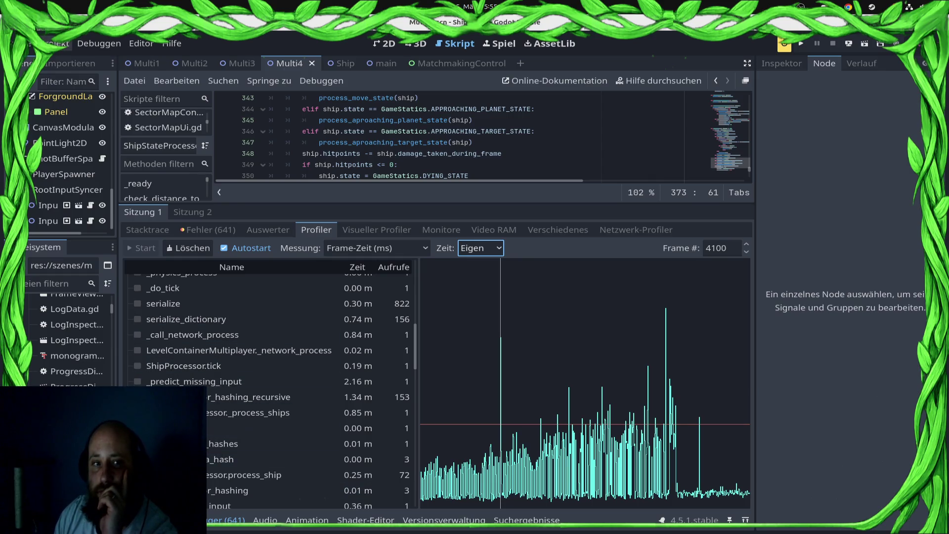
click(54, 43)
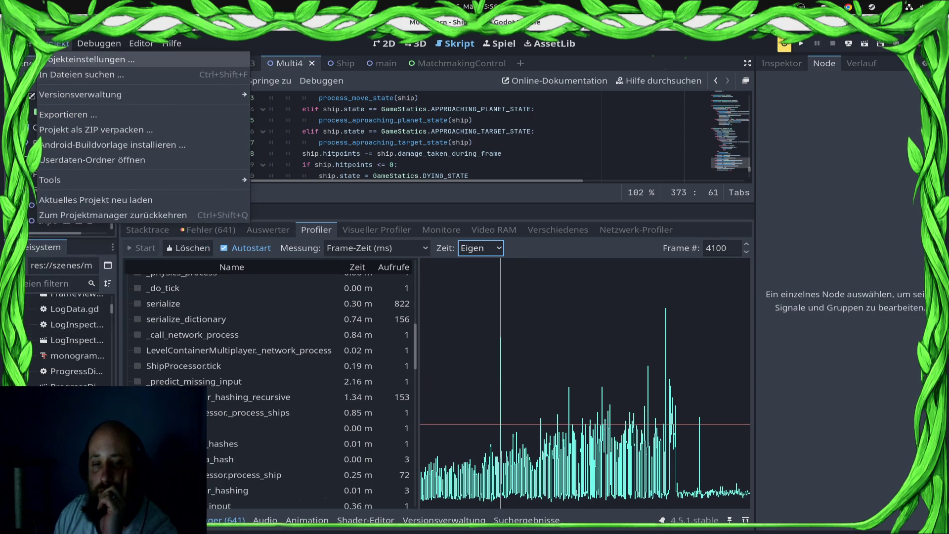
Open Project Settings, filter by 'roll', and show the Network > Rollback settings.
click(86, 59)
scroll(230, 282, down, 5)
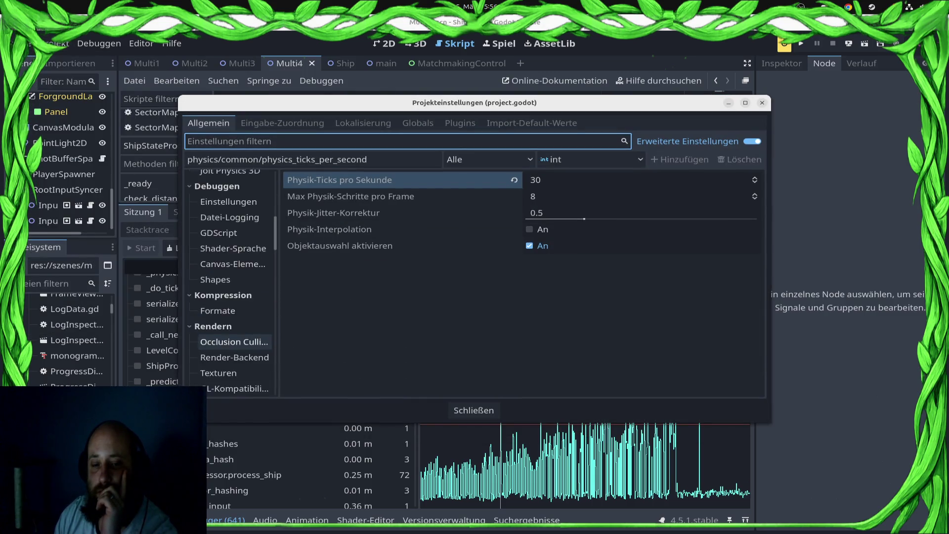
text(roll)
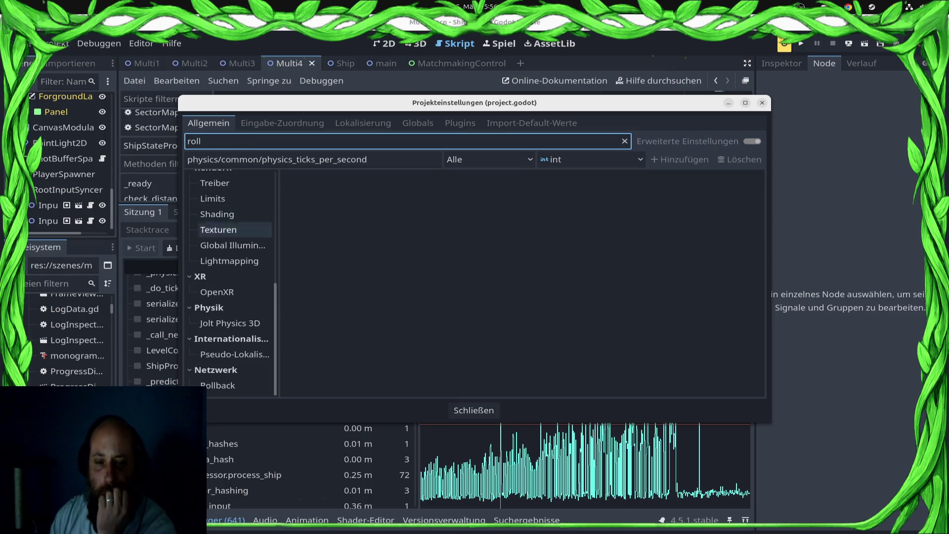
click(217, 384)
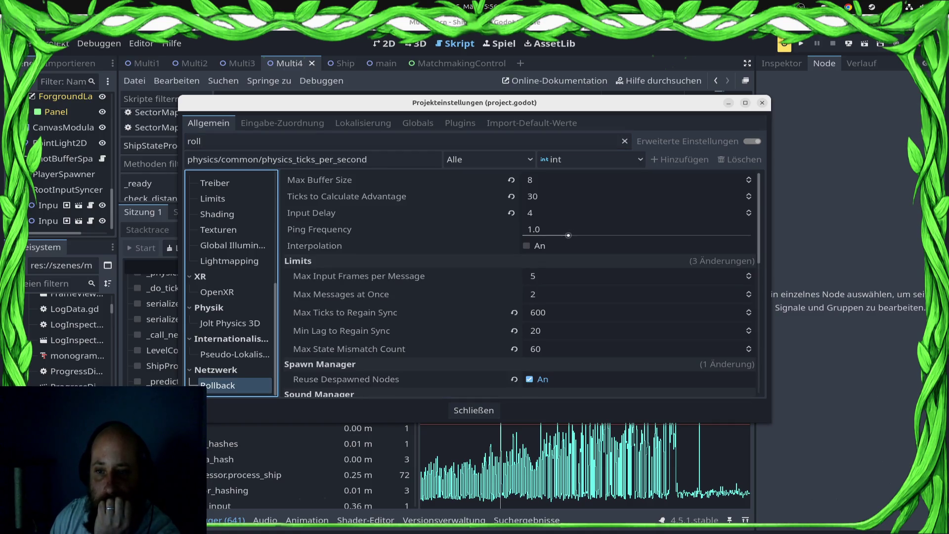
key(Tab)
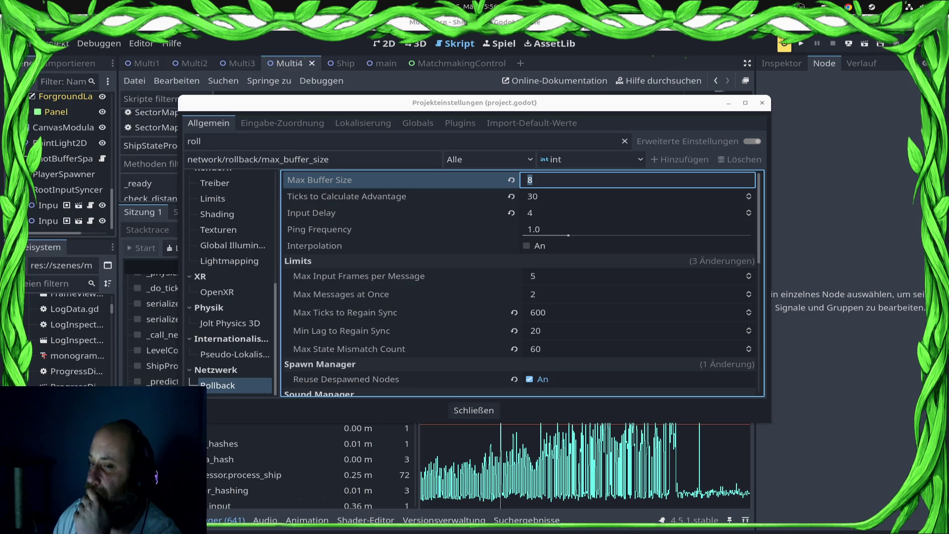
Set Ticks to Calculate Advantage to 10.
click(638, 196)
text(60)
key(Return)
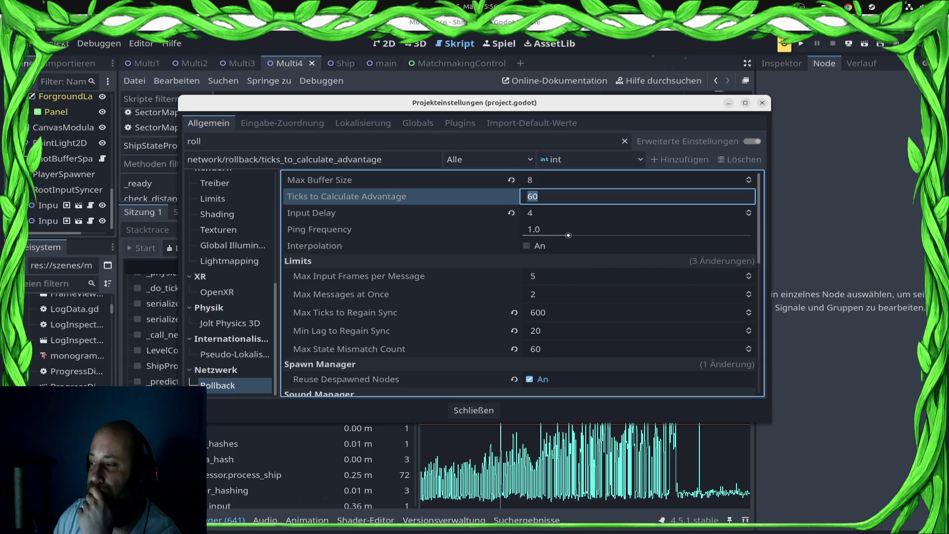
mouse_move(586, 225)
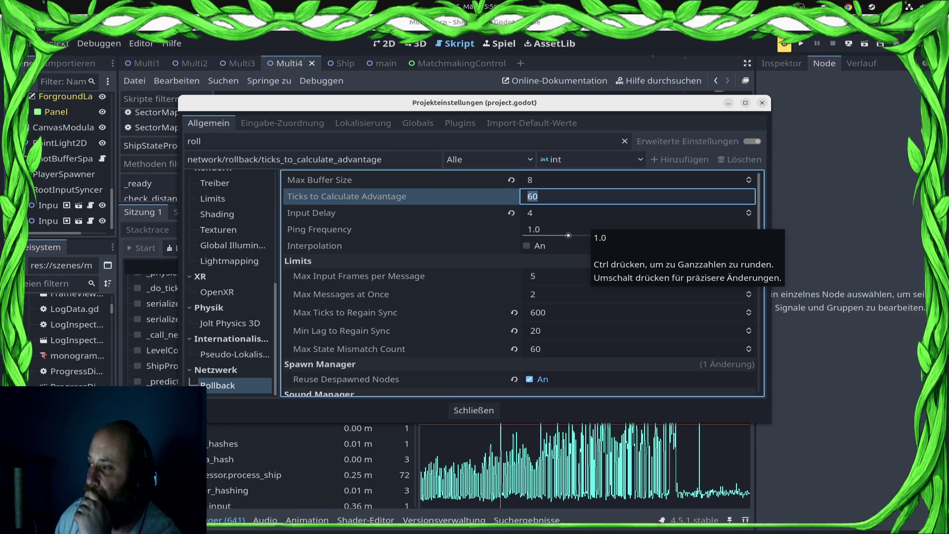
text(10)
key(Return)
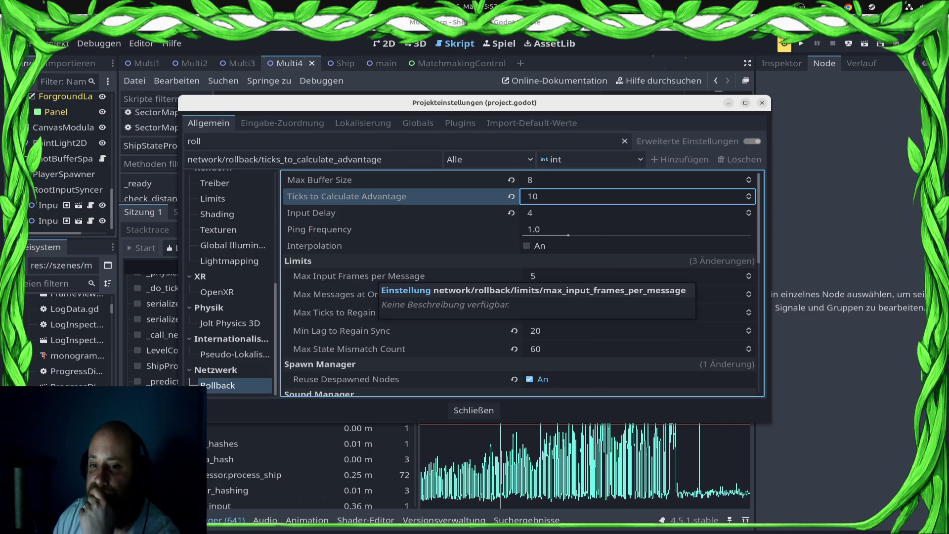
Restore Max Ticks to Regain Sync 300, Min Lag 5, and Max State Mismatch Count 10, then close.
click(532, 276)
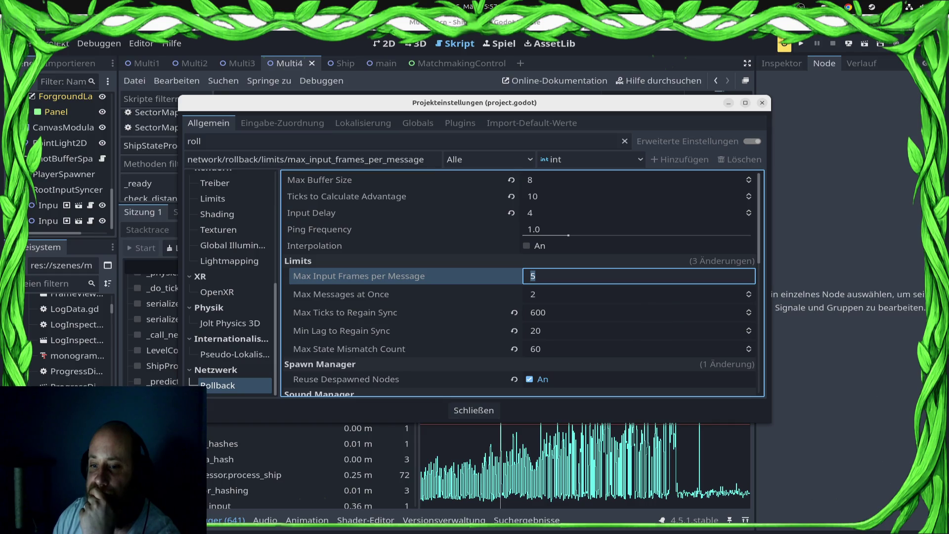
click(513, 313)
click(514, 331)
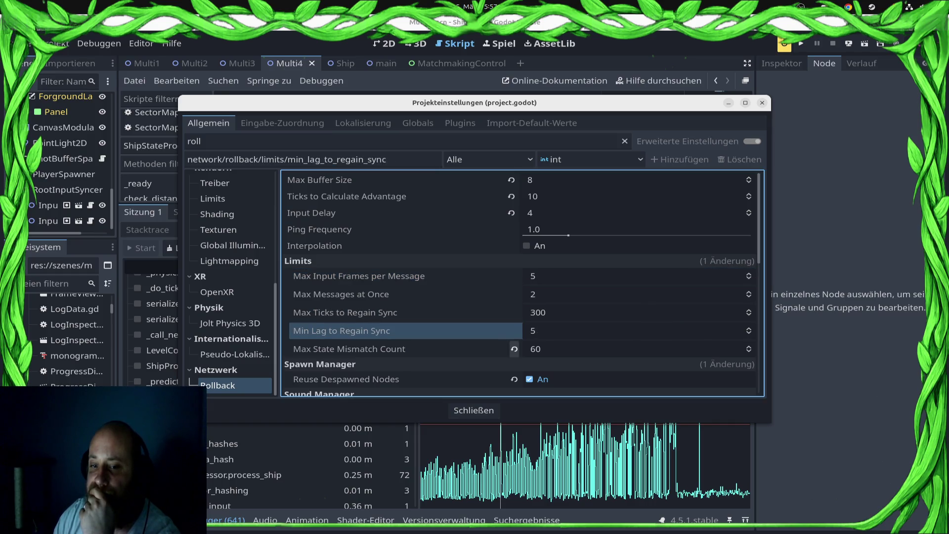
click(514, 349)
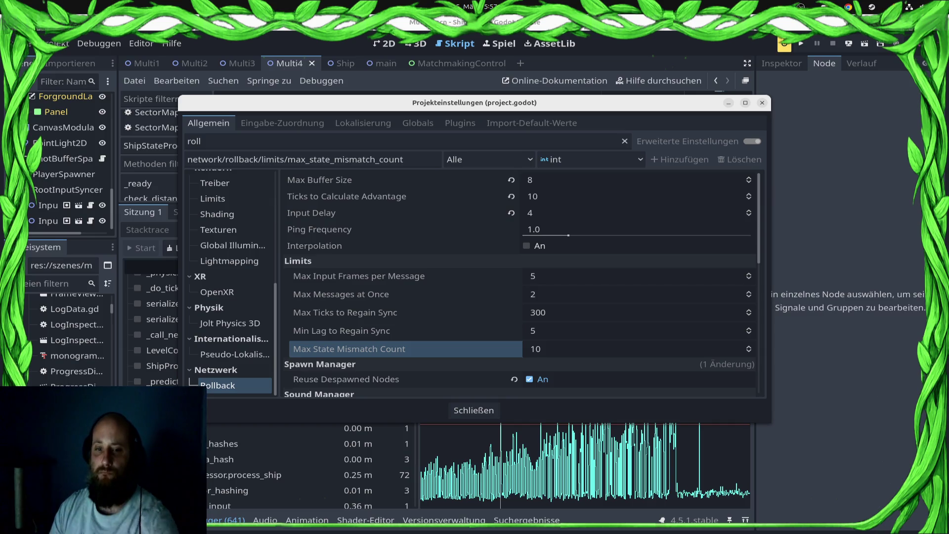
scroll(518, 284, down, 3)
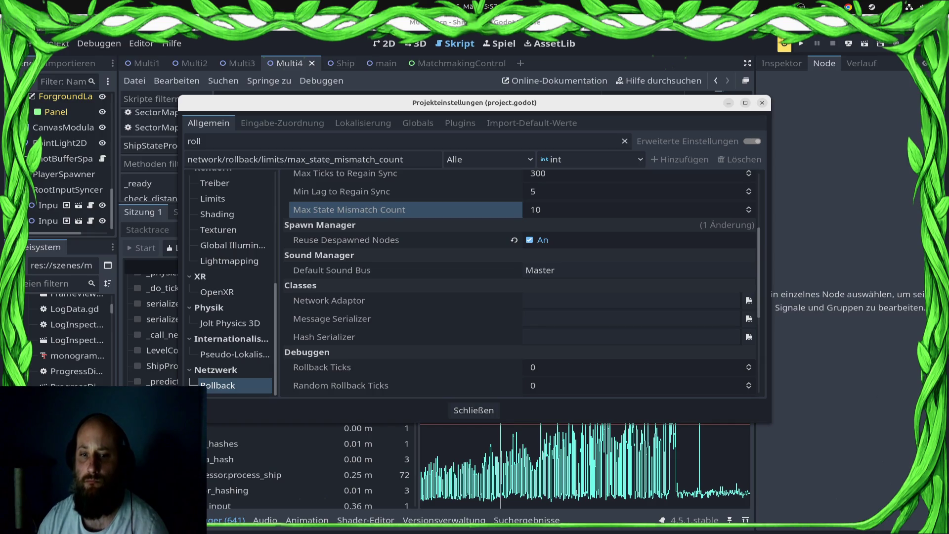
scroll(519, 284, down, 4)
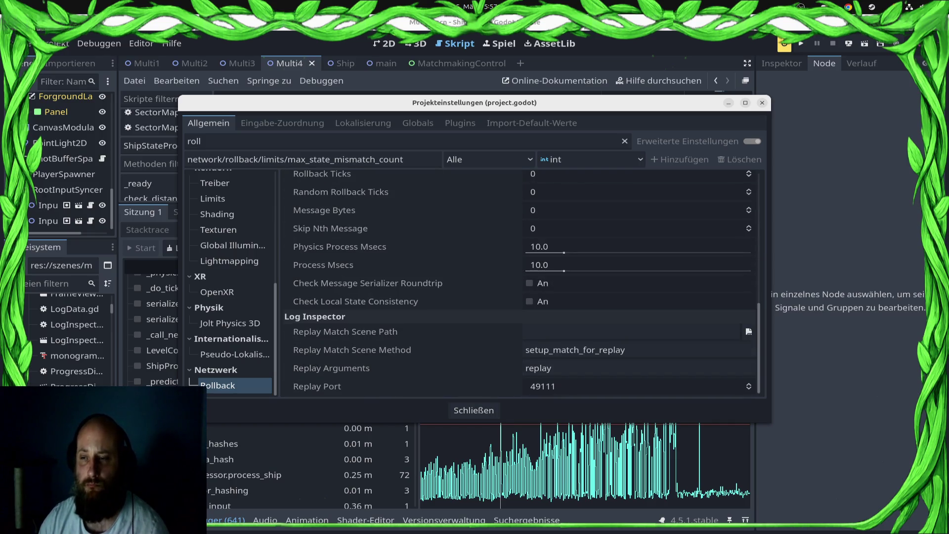
key(Escape)
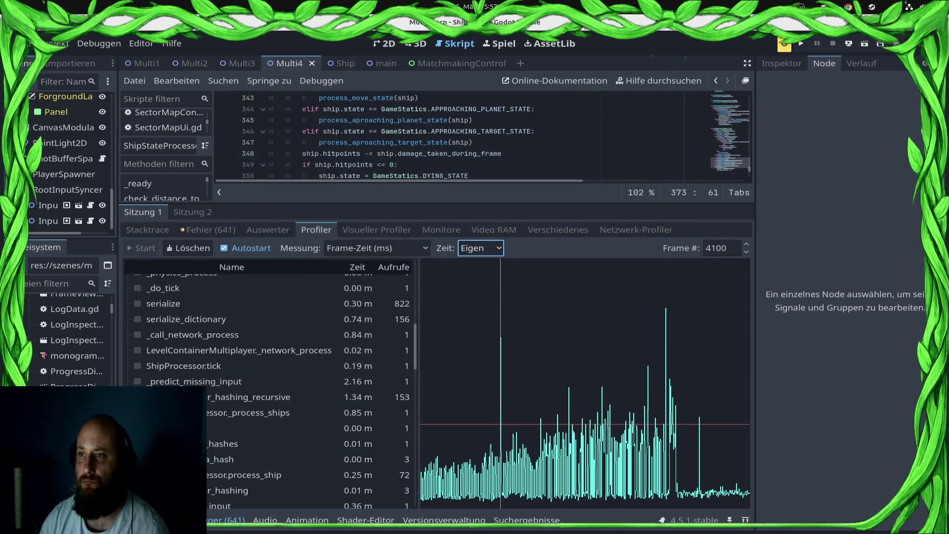
Export and run the game remotely, then queue for a ranked match from the versus screen.
click(848, 43)
click(840, 75)
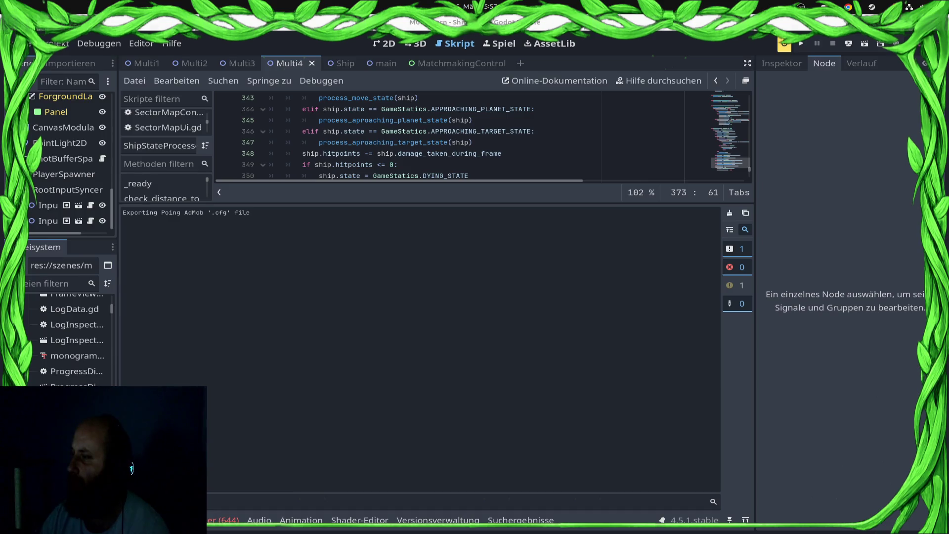
key(F5)
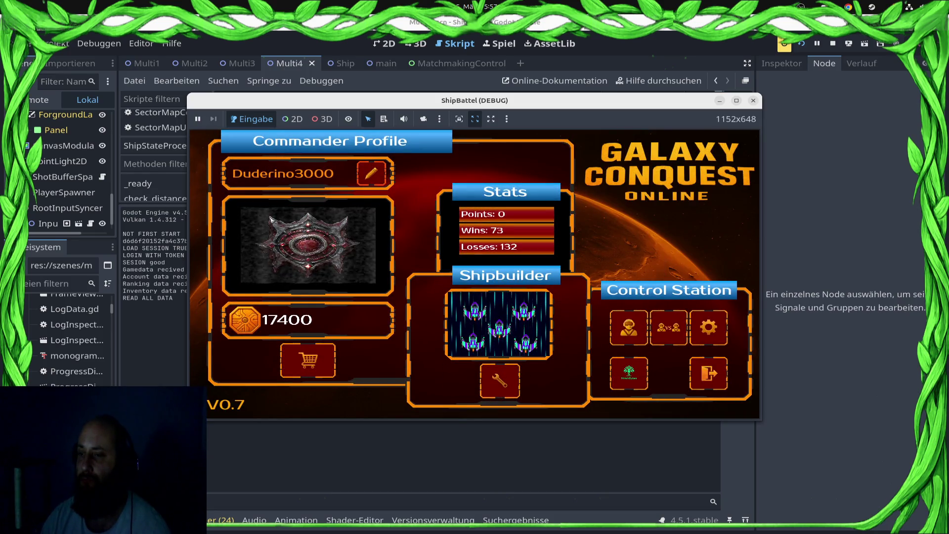
click(668, 327)
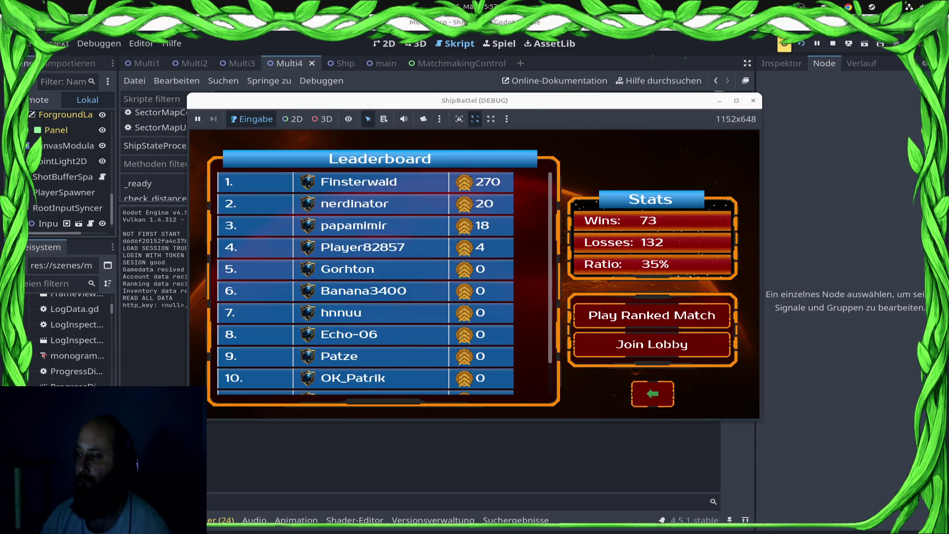
key(Return)
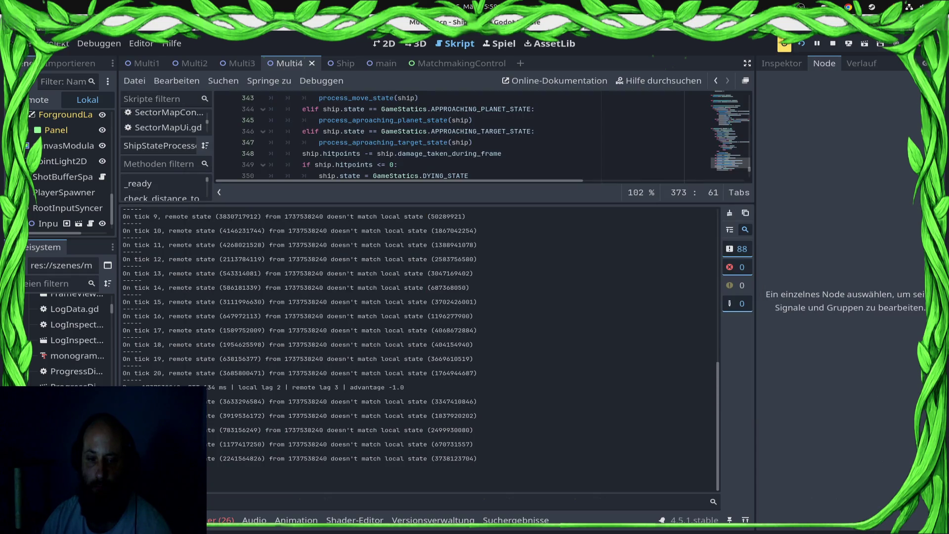
Reset Ticks to Calculate Advantage to its default 60 in Project Settings.
click(55, 43)
click(84, 60)
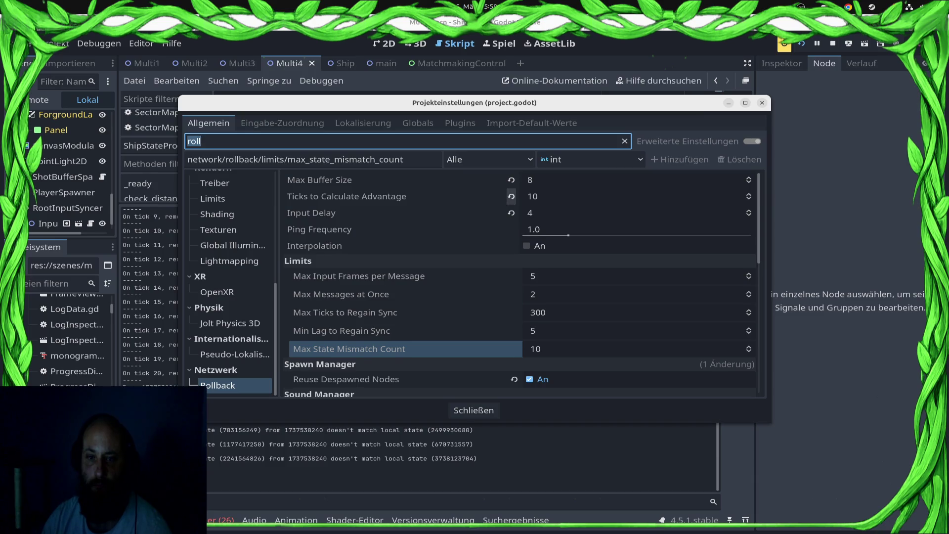
click(511, 196)
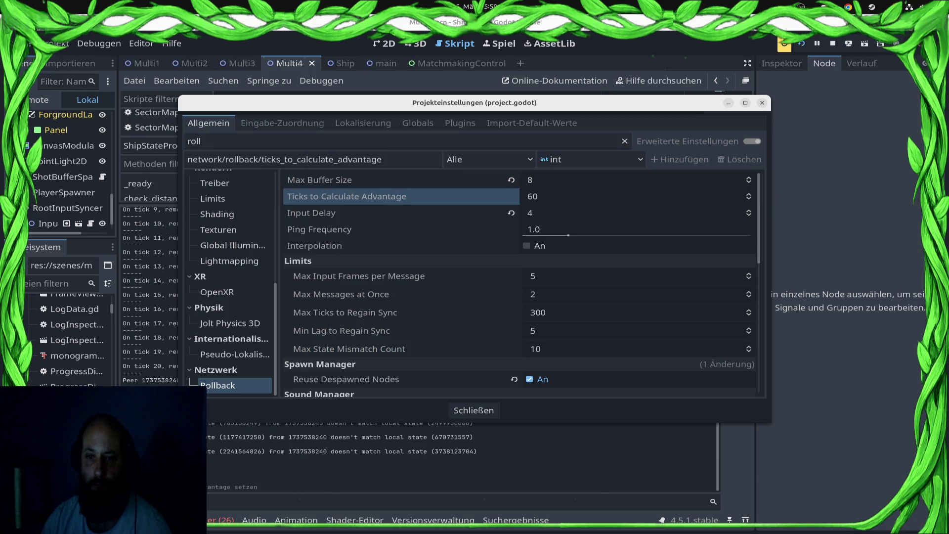
Set Max Buffer Size to 5, close the settings, and re-export and run the game remotely.
click(638, 180)
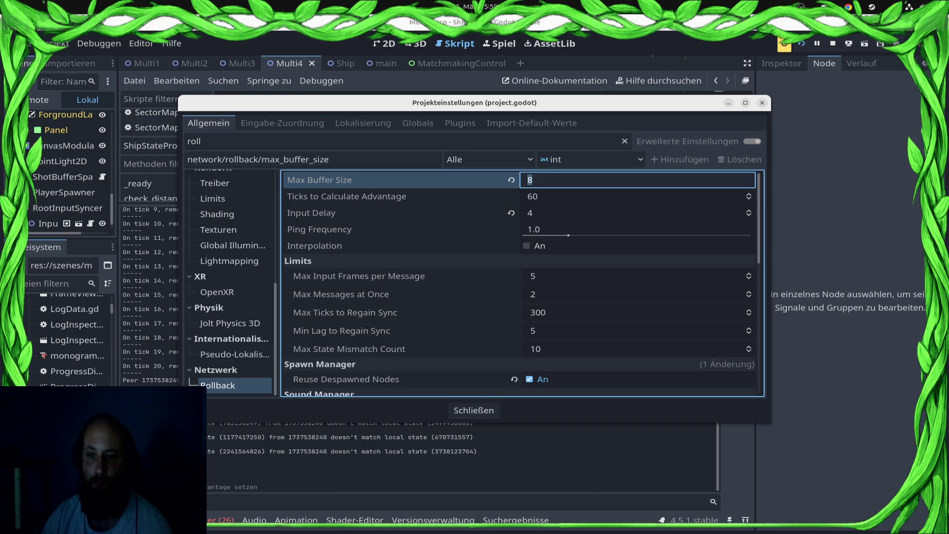
text(5)
key(Return)
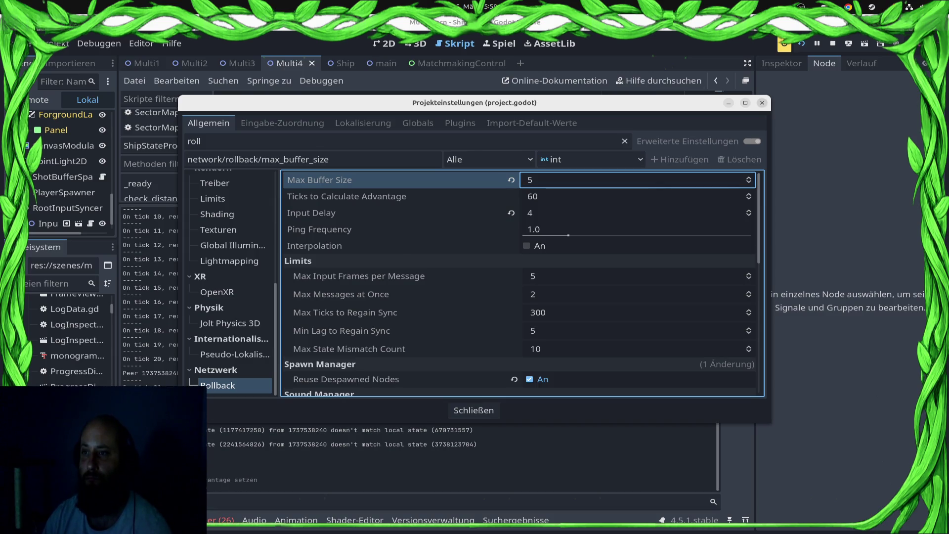
key(Escape)
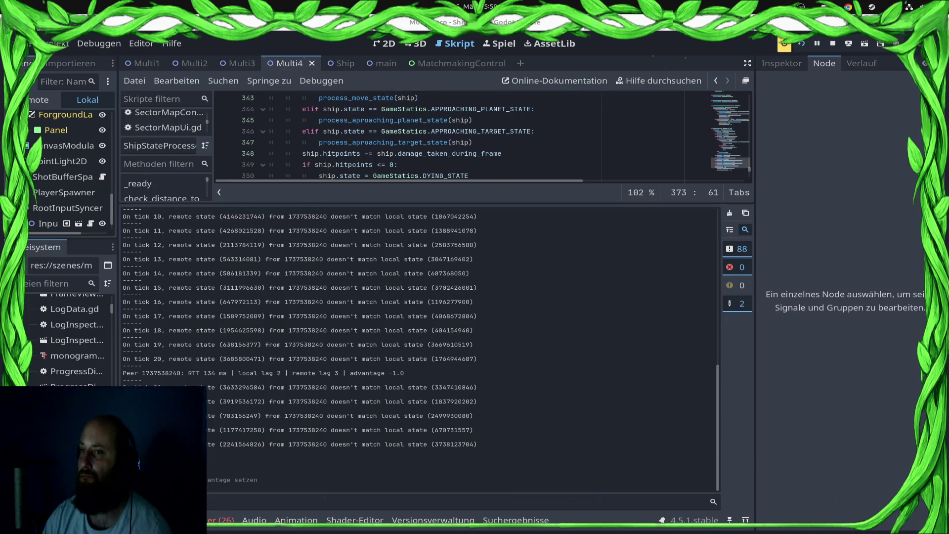
click(848, 44)
click(816, 66)
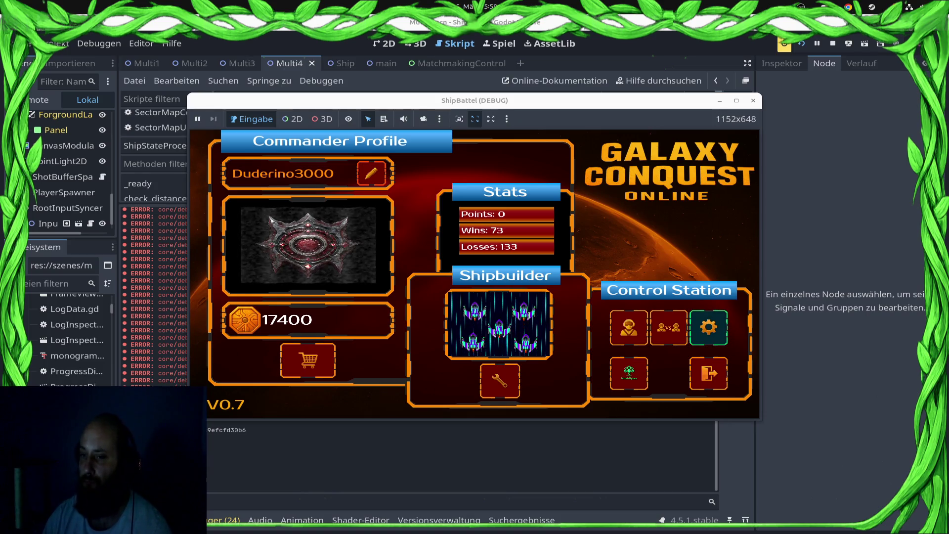
Open the versus leaderboard and start searching for a ranked match.
click(668, 327)
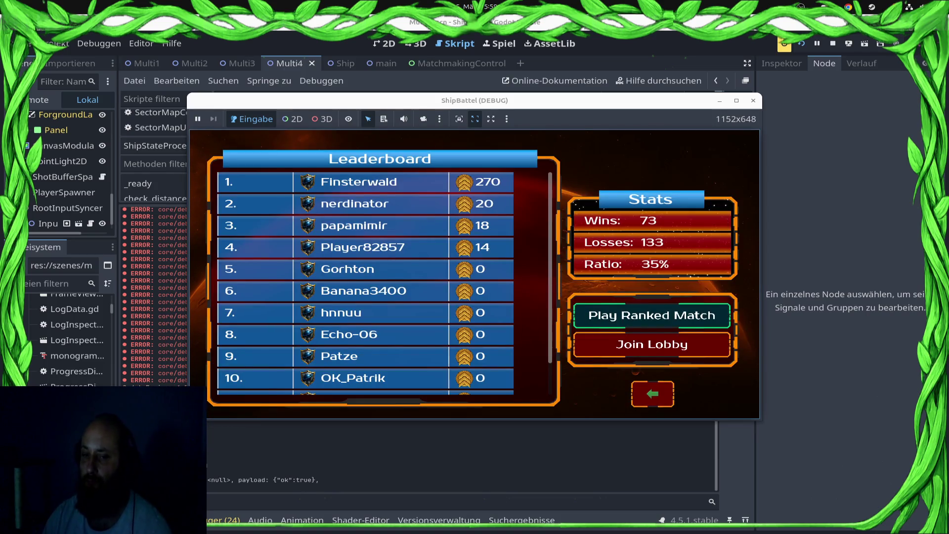
click(652, 316)
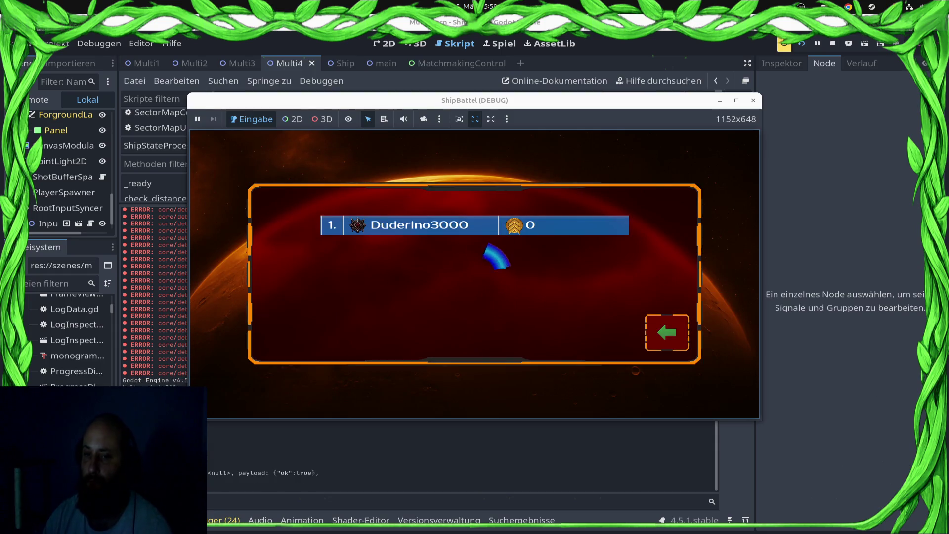
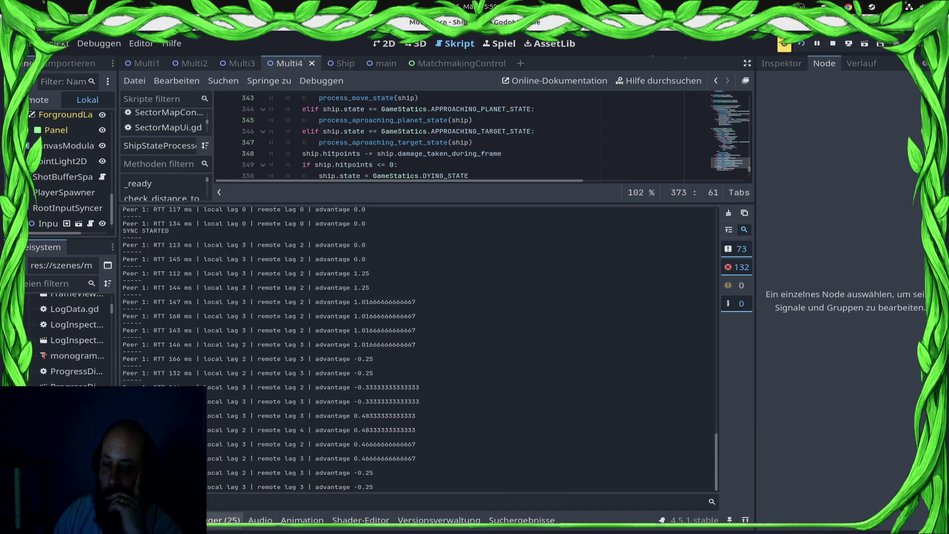
Review the running match's script warnings in the Debugger's Fehler tab.
click(223, 520)
click(205, 229)
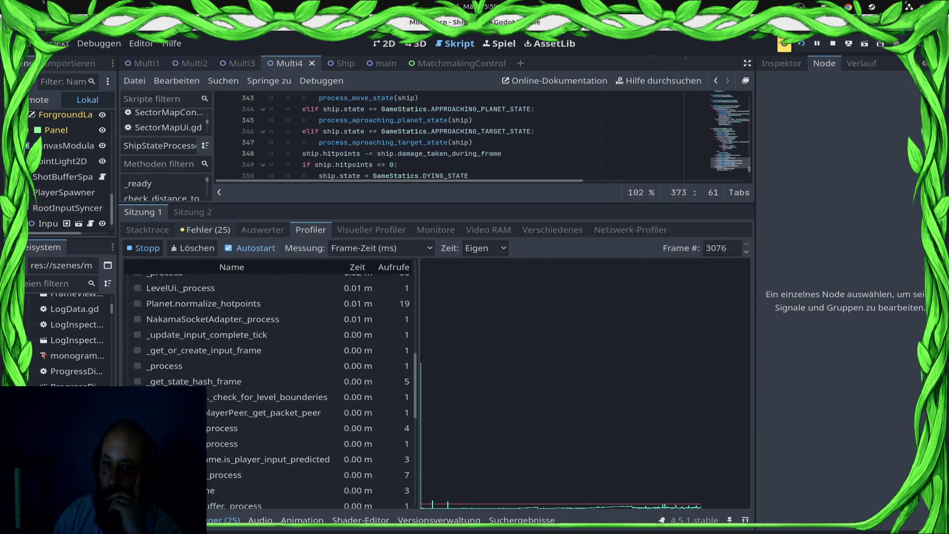
scroll(435, 383, down, 5)
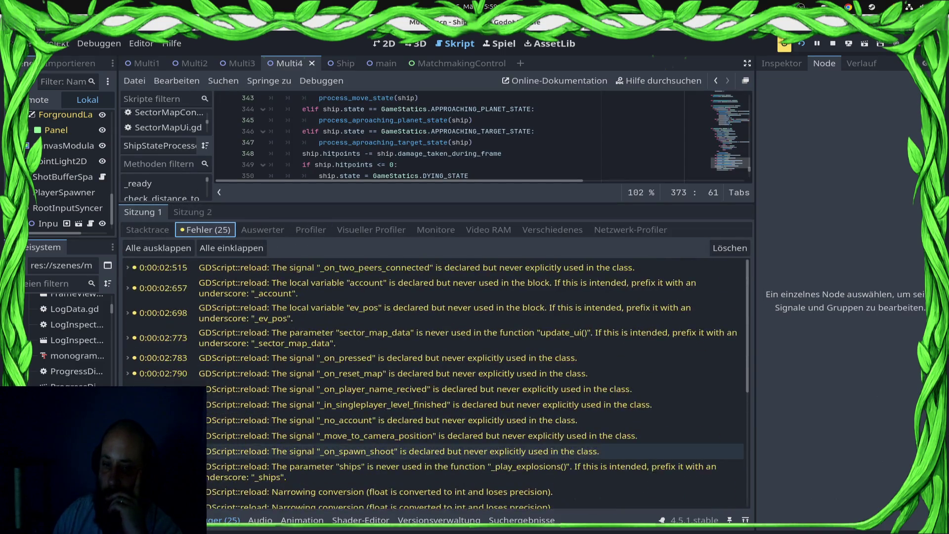
Stop the game, enlarge the code editor area, and switch to LevelContainer.gd.
key(F8)
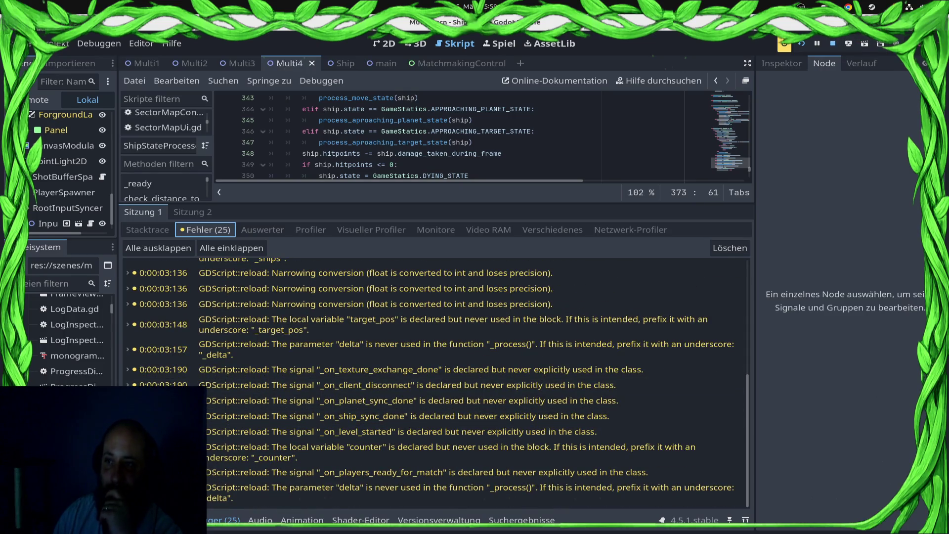
drag(436, 203, 436, 380)
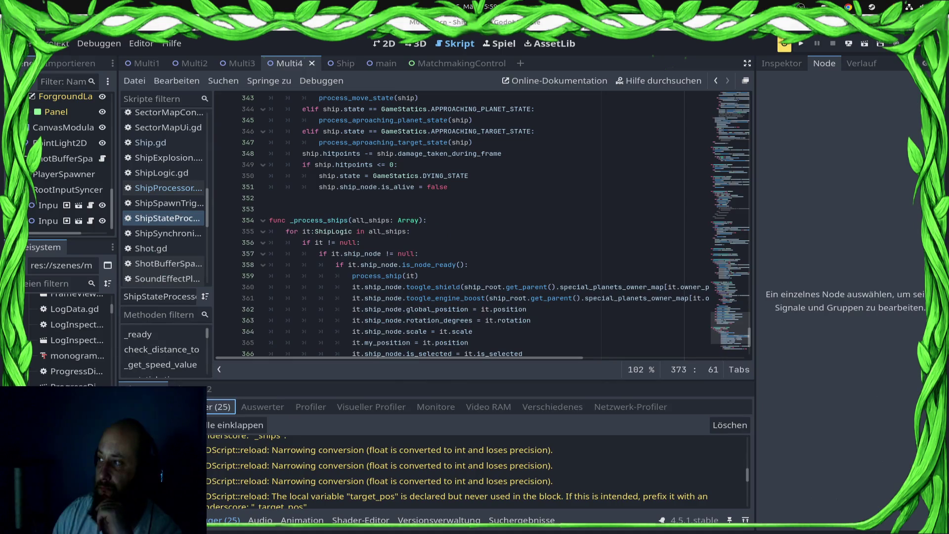
scroll(460, 222, up, 9)
scroll(459, 222, up, 5)
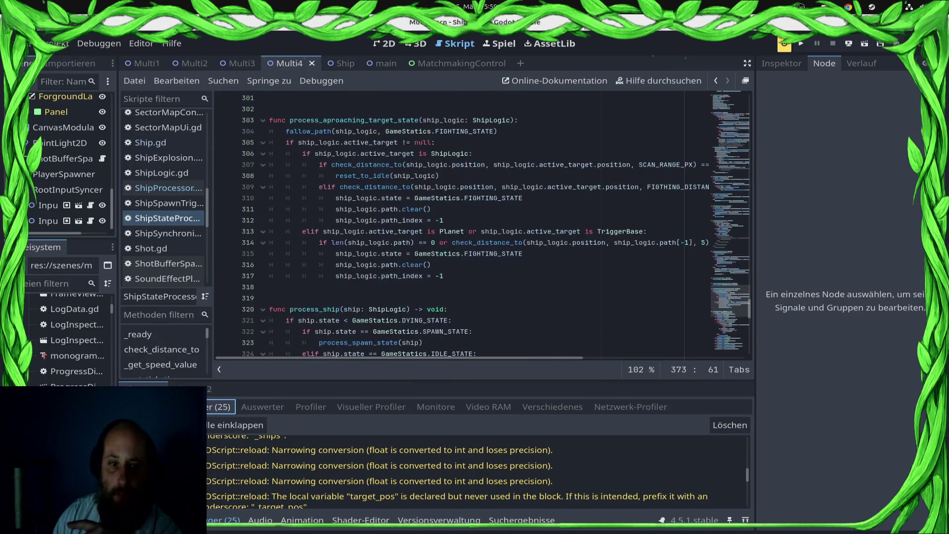
scroll(163, 262, up, 2)
scroll(163, 224, up, 10)
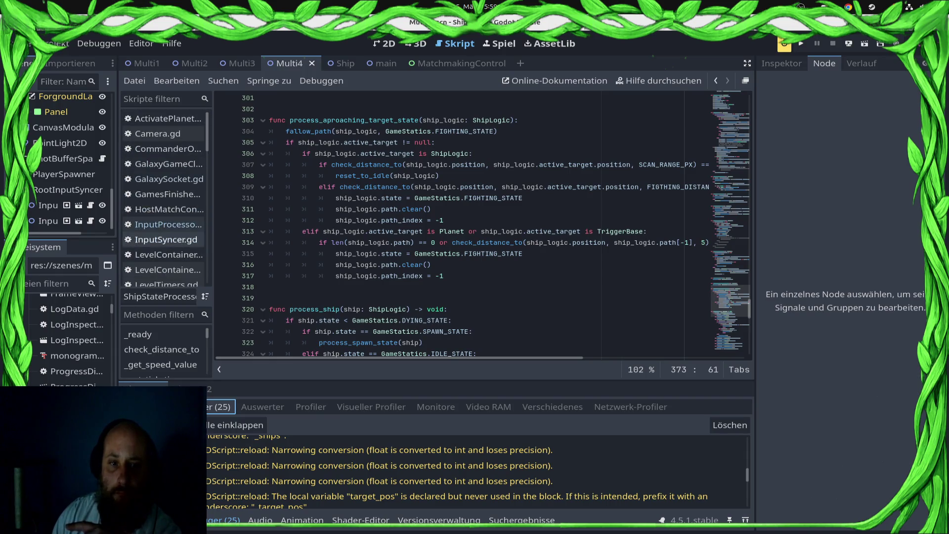
scroll(163, 232, down, 3)
click(168, 168)
In LevelContainer.gd, select start_timers and search for the $LevelTimers.start_timers() call.
scroll(460, 222, up, 15)
scroll(481, 224, up, 20)
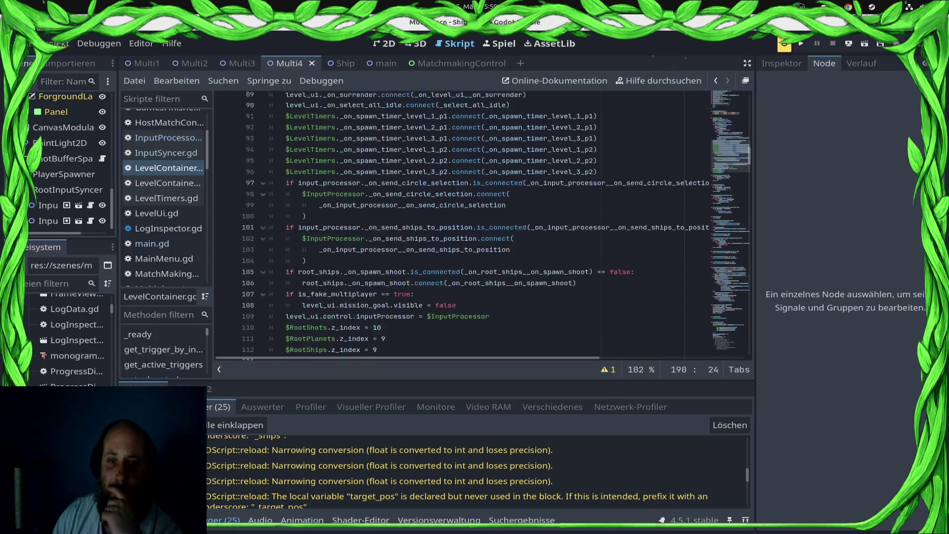
scroll(482, 222, down, 20)
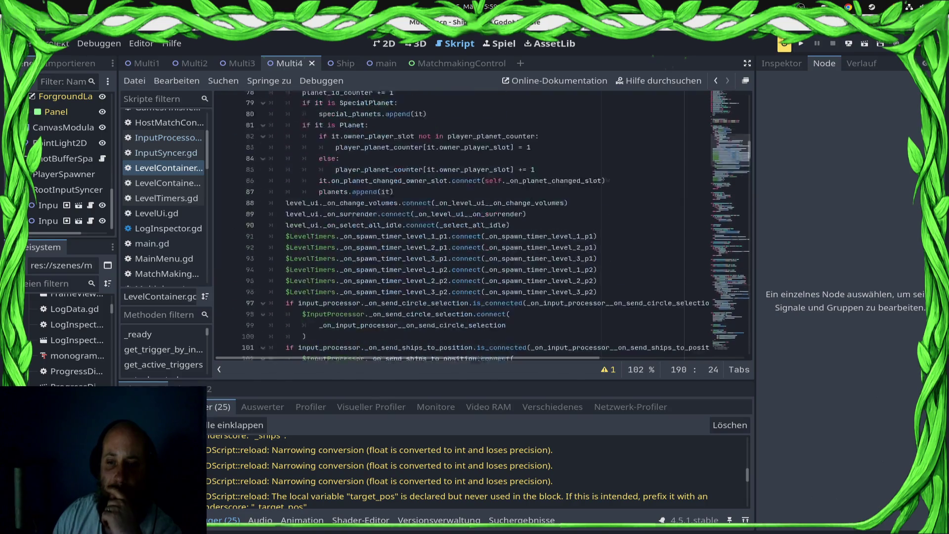
scroll(482, 222, down, 15)
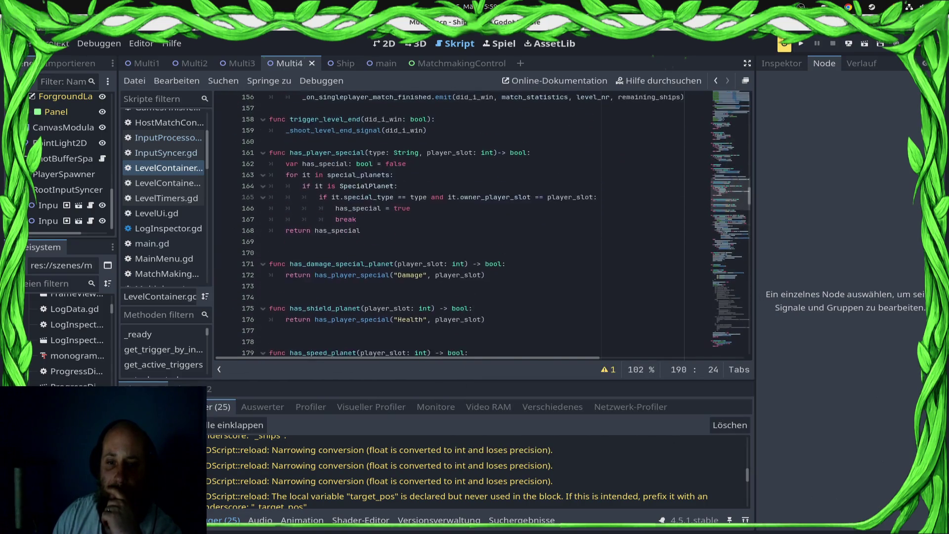
scroll(481, 223, down, 2)
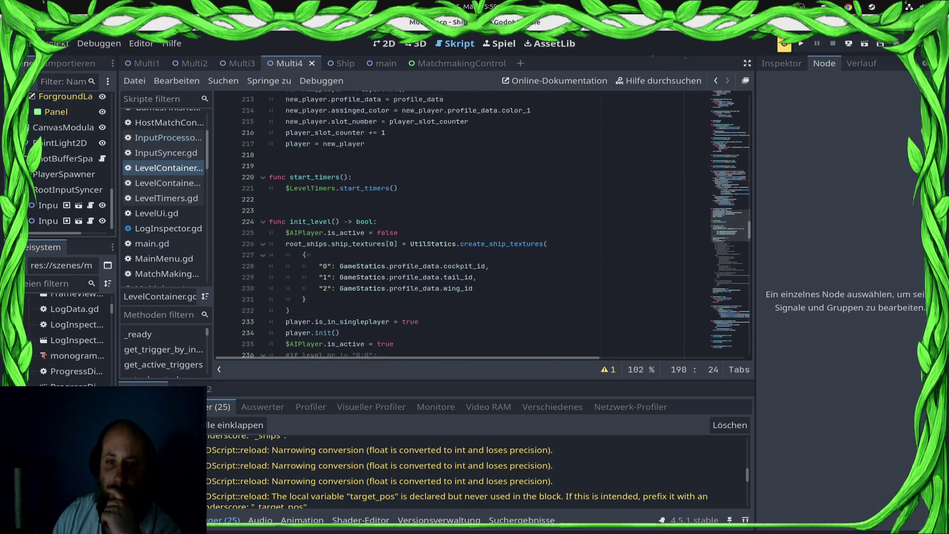
double_click(314, 150)
scroll(314, 150, up, 3)
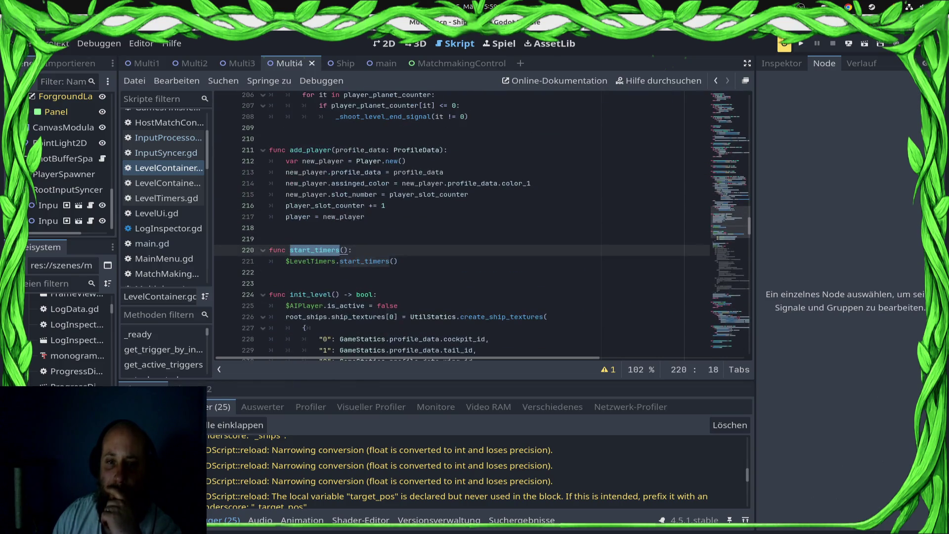
click(340, 261)
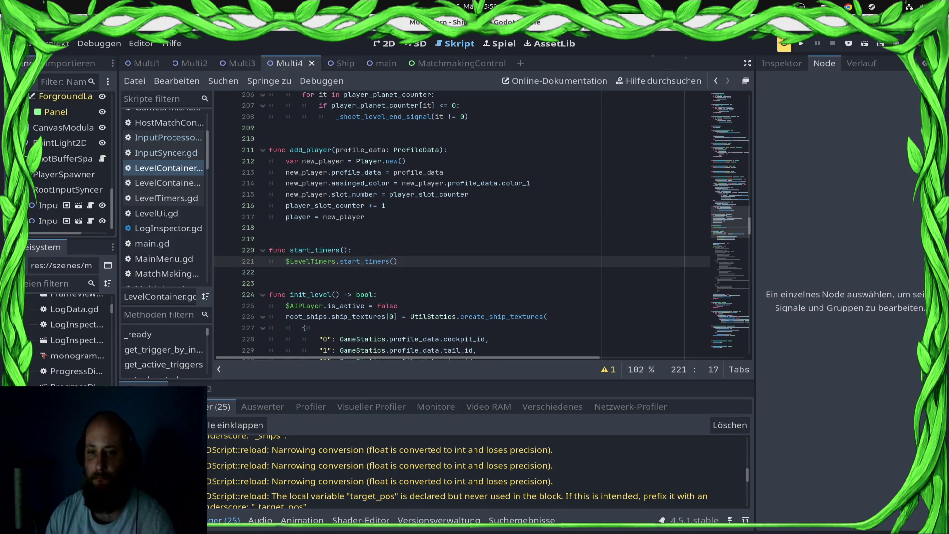
key(shift+End)
key(ctrl+f)
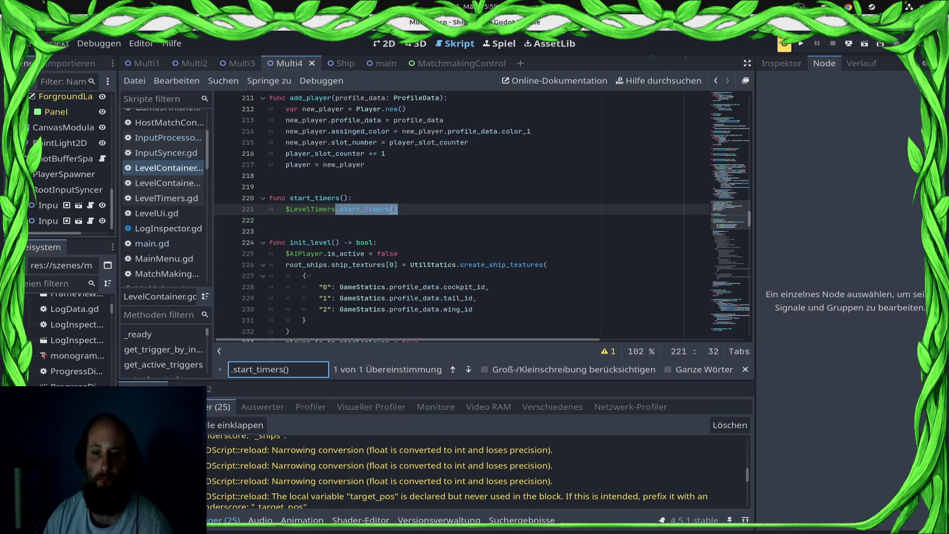
key(shift+Home)
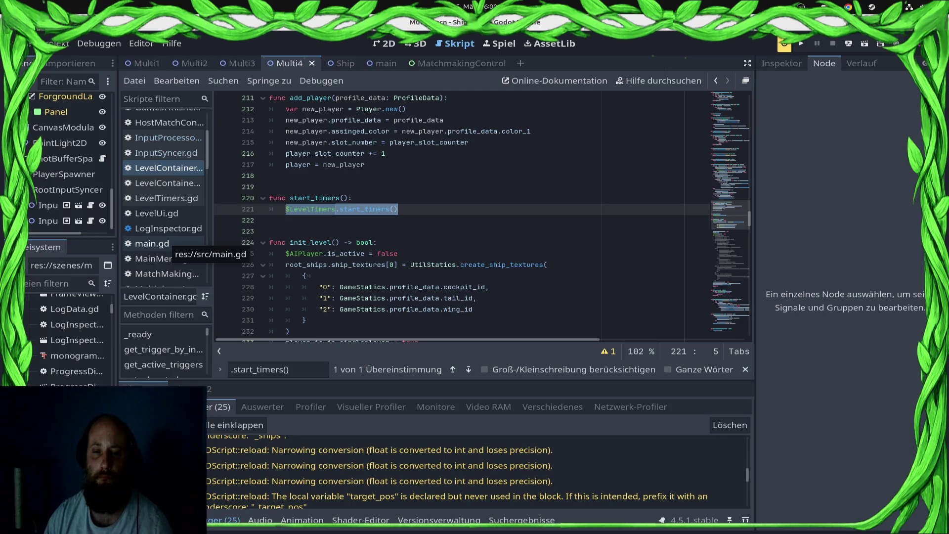
Switch to LevelContainerMultiplayer.gd and go to the line-114 start_timers call in _on_sync_started.
scroll(464, 212, up, 15)
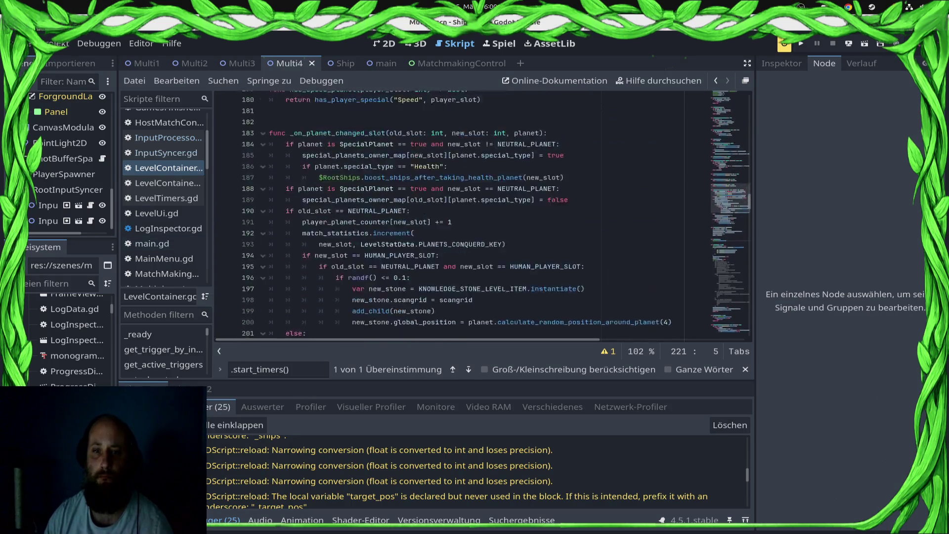
scroll(464, 213, up, 20)
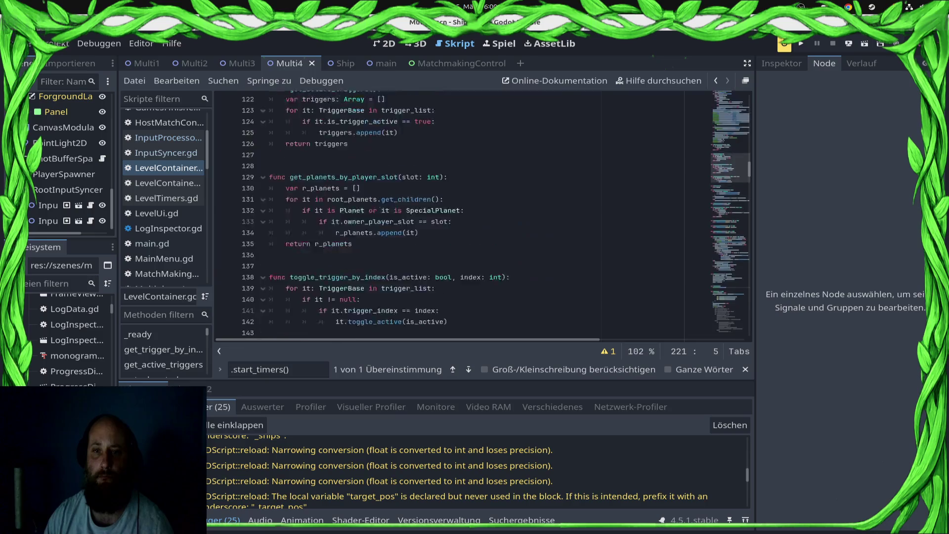
scroll(464, 213, up, 9)
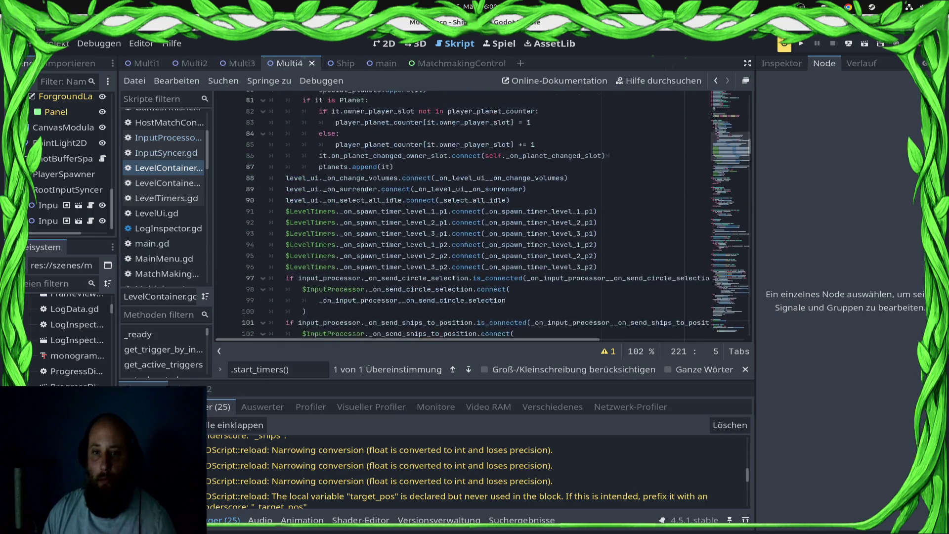
scroll(464, 212, up, 8)
scroll(464, 212, down, 15)
scroll(464, 213, down, 4)
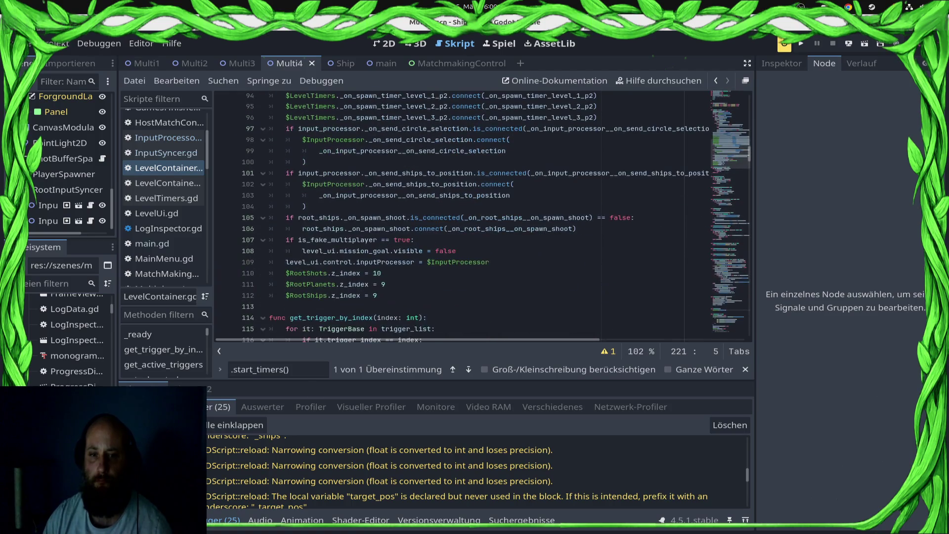
scroll(465, 213, up, 20)
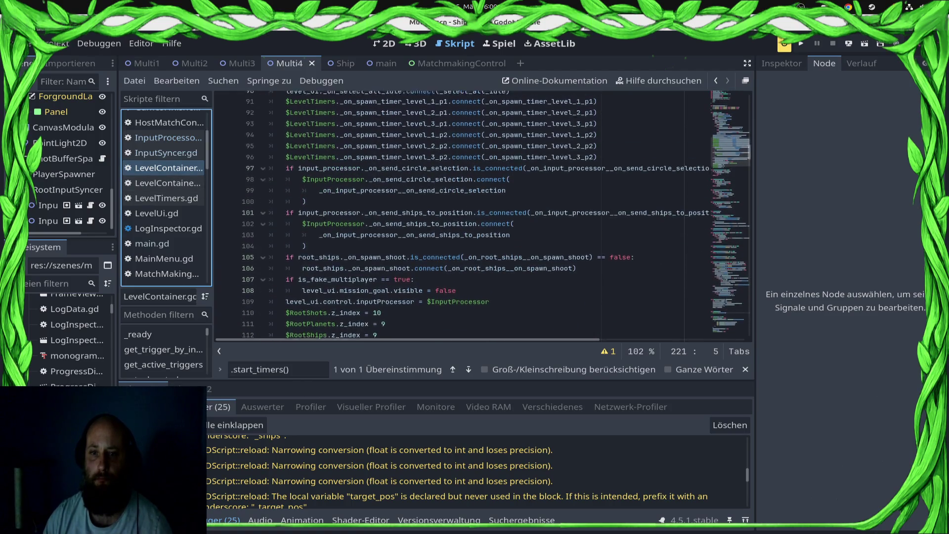
scroll(464, 212, up, 2)
scroll(464, 212, down, 7)
scroll(464, 213, up, 4)
scroll(465, 212, up, 12)
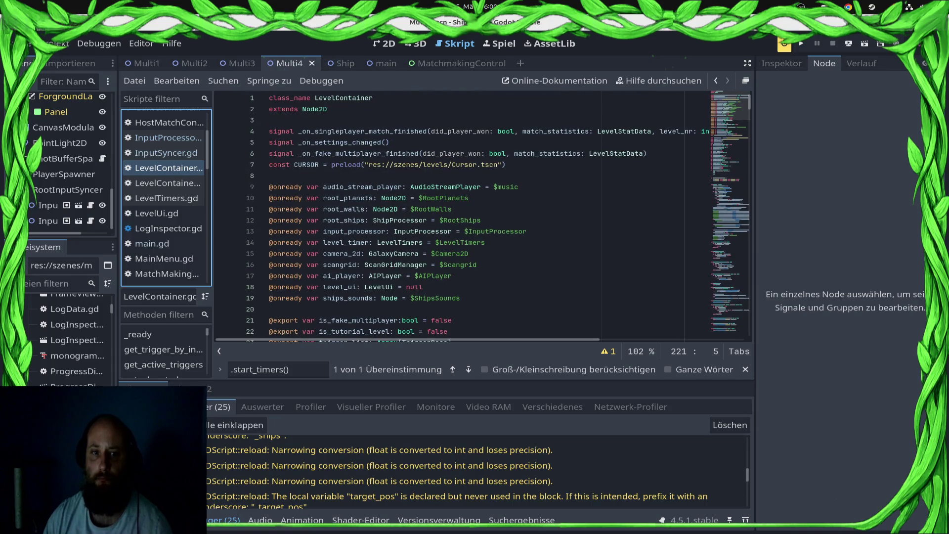
click(168, 183)
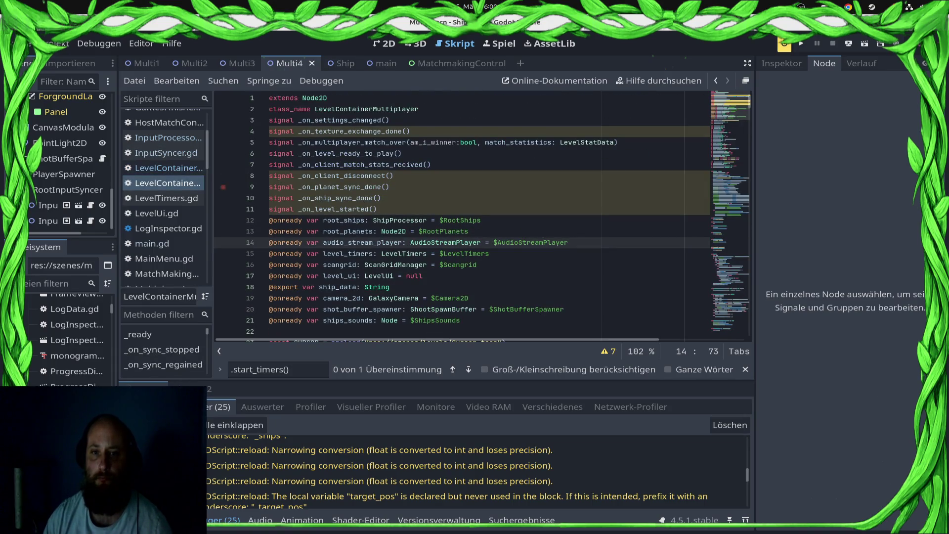
scroll(464, 213, down, 20)
scroll(465, 212, down, 5)
scroll(464, 213, down, 2)
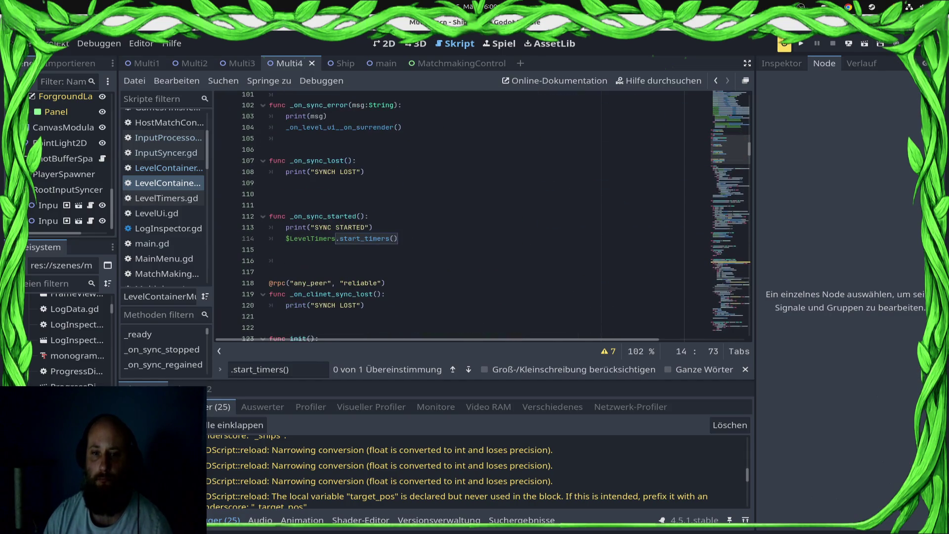
click(398, 238)
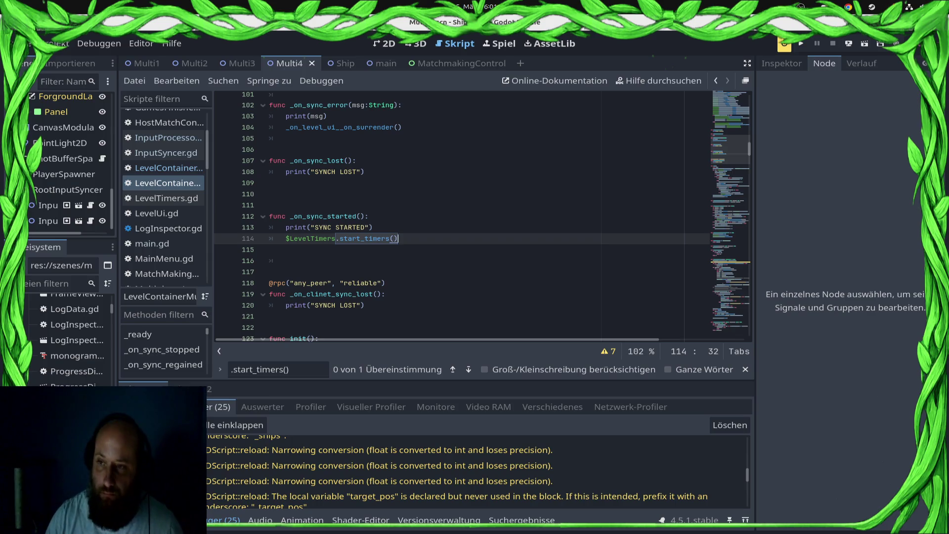
Show the Remote Deploy list of Android and Web targets.
click(784, 43)
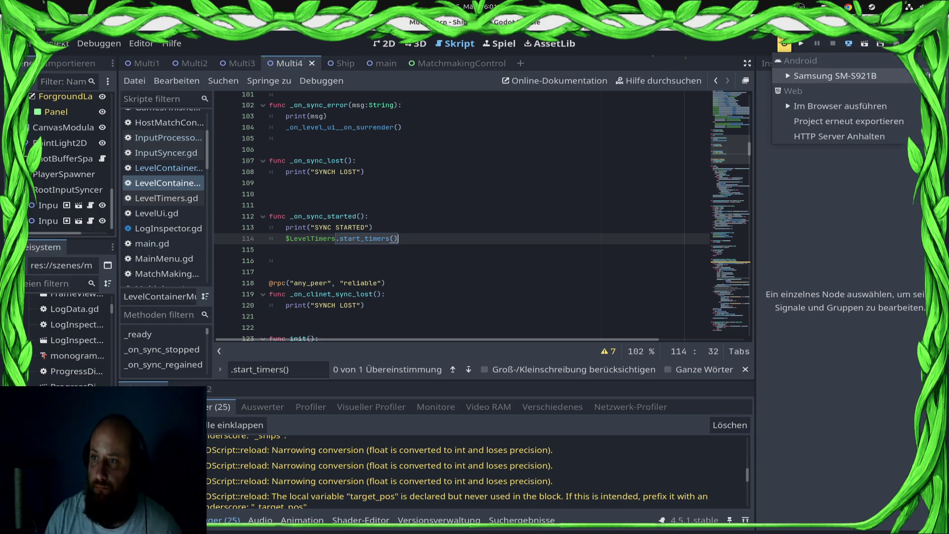
Deploy the game to the Samsung SM-S921B phone, then run it on the desktop with F5.
click(840, 75)
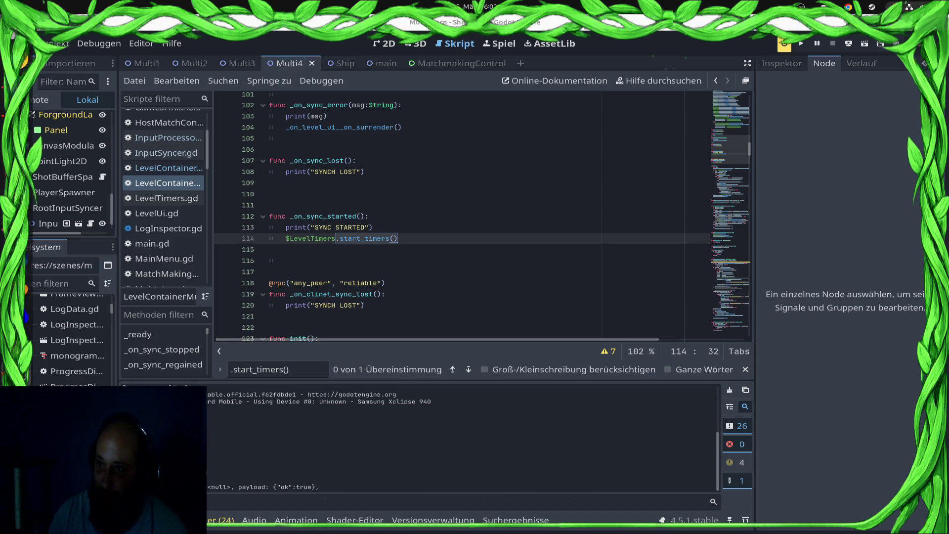
key(F5)
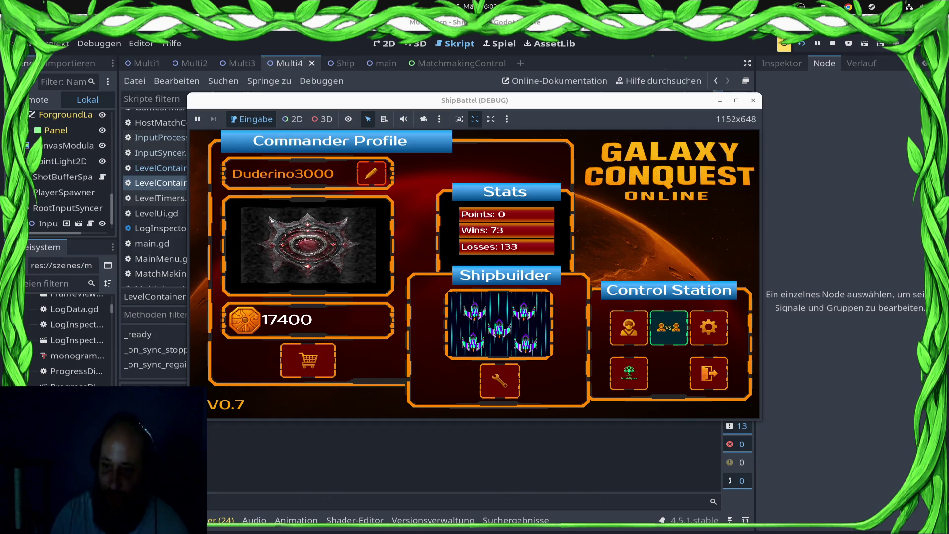
Start a ranked match via VS and Play Ranked Match, then move the game window up-left.
click(668, 327)
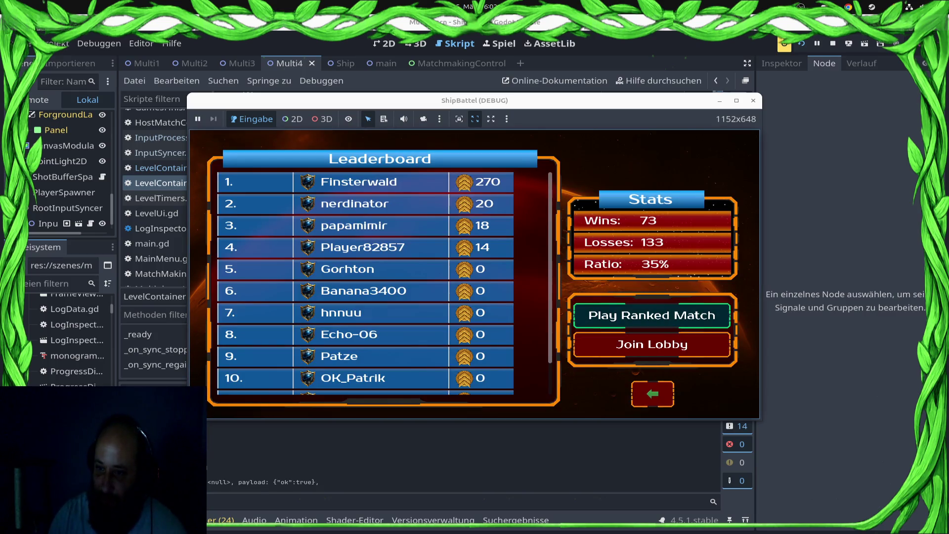
click(651, 315)
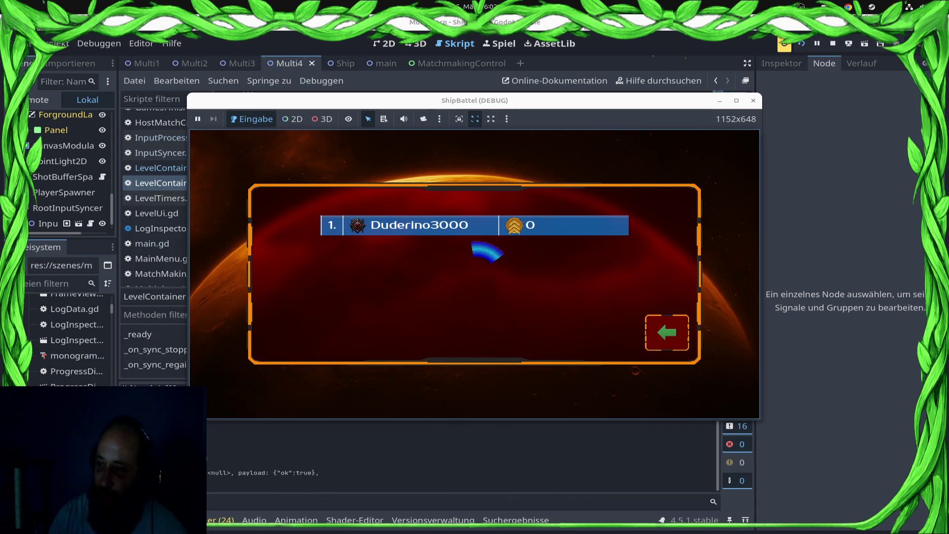
mouse_move(474, 100)
mouse_down()
mouse_move(398, 62)
mouse_move(372, 62)
mouse_up()
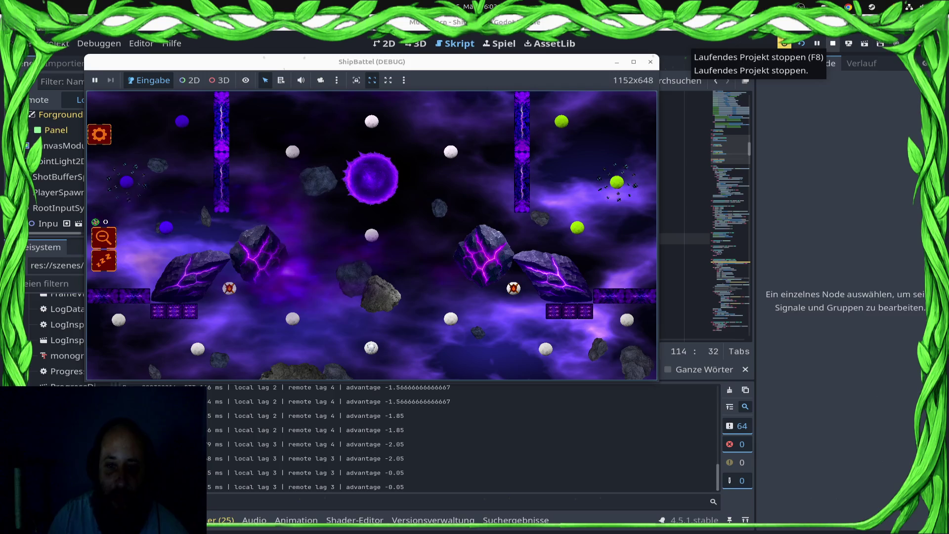
Stop the running ShipBattel game and briefly hide, then restore, the output panel.
click(833, 44)
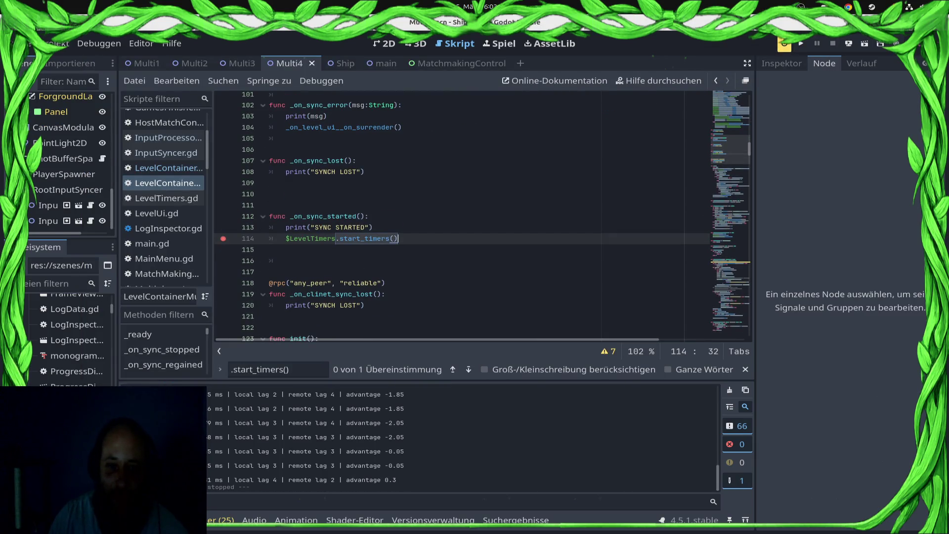
key(ctrl+j)
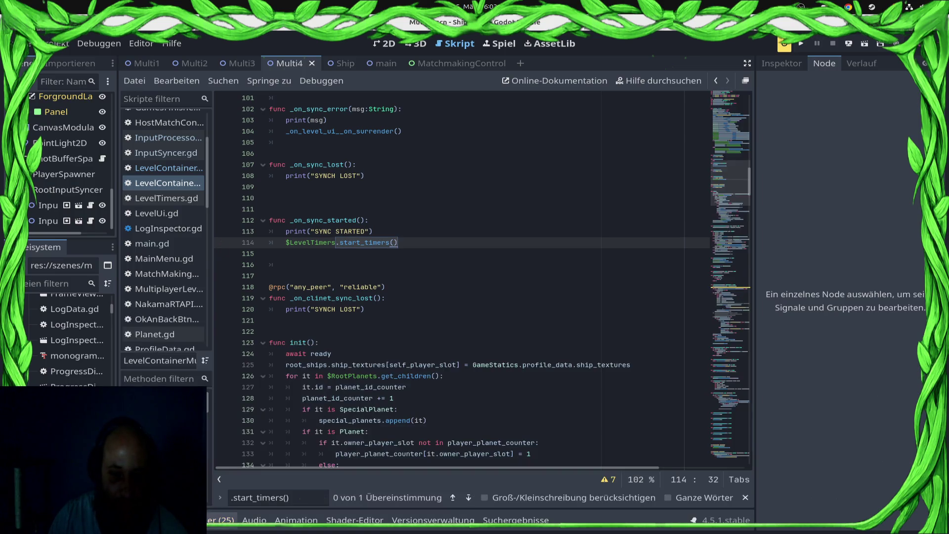
key(ctrl+j)
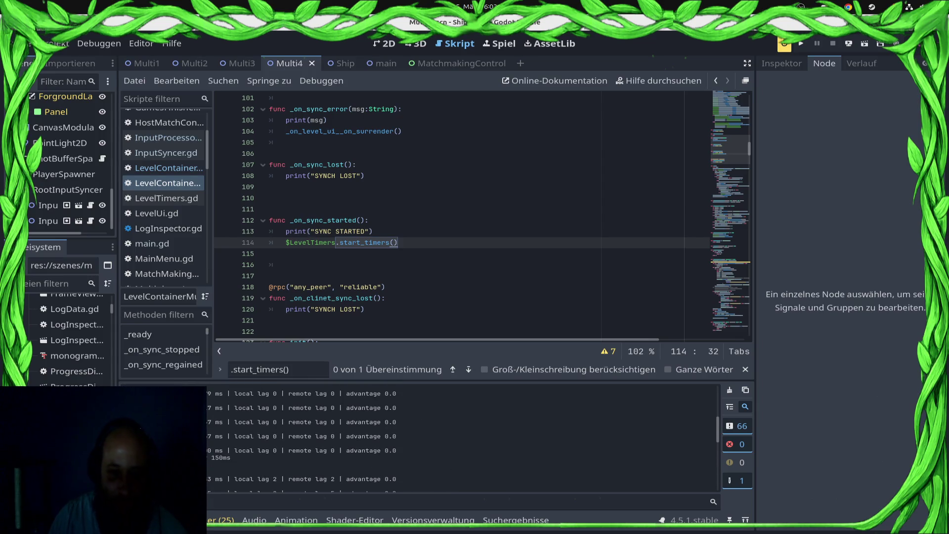
Jump from the line-114 start_timers() call to its definition in LevelTimers.gd.
click(270, 276)
double_click(364, 242)
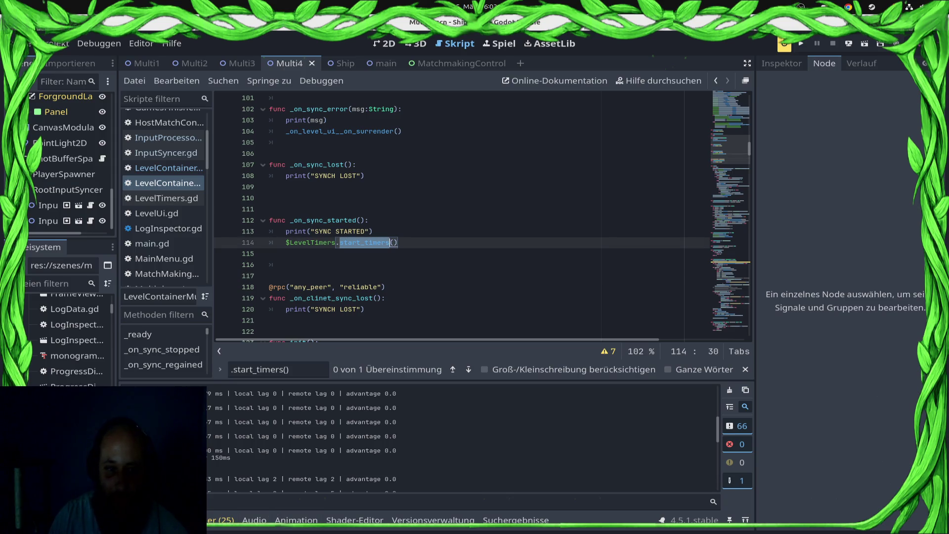
click(285, 264)
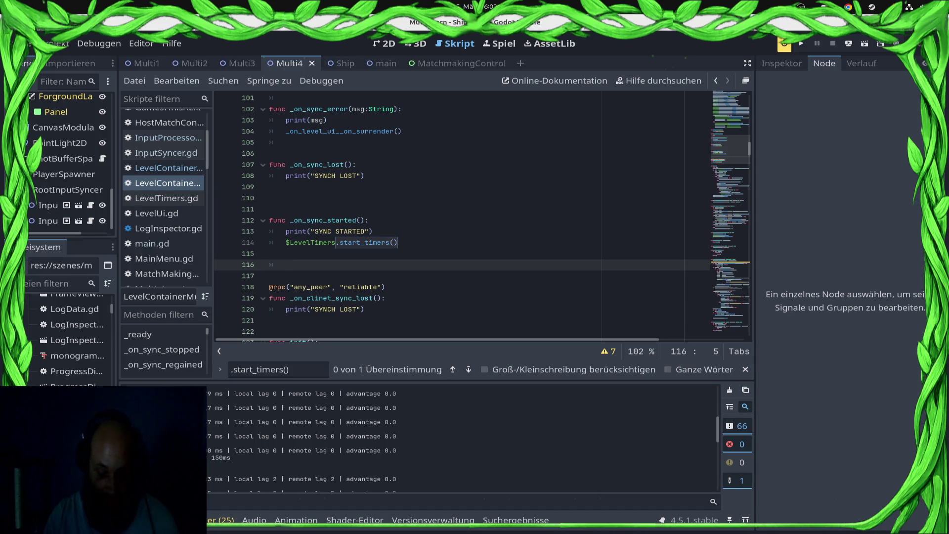
click(366, 242)
ctrl+click(367, 242)
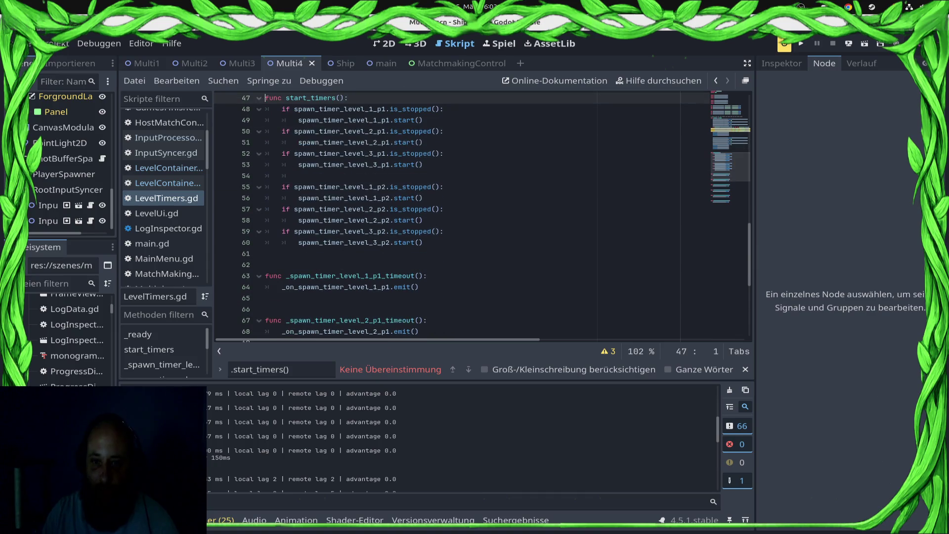
Go back to the multiplayer script, then view LevelContainer.gd and scroll through it.
scroll(425, 269, up, 10)
key(alt+Left)
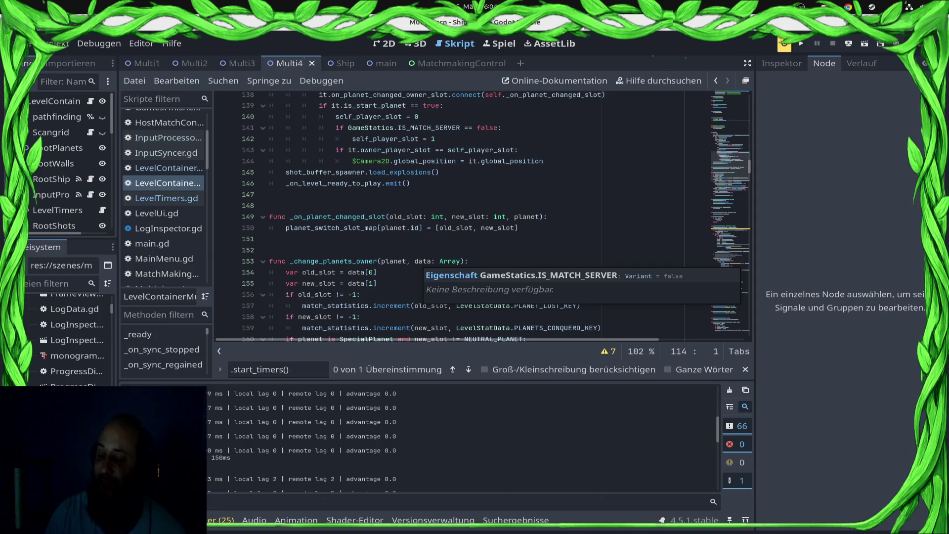
click(163, 168)
scroll(481, 218, down, 20)
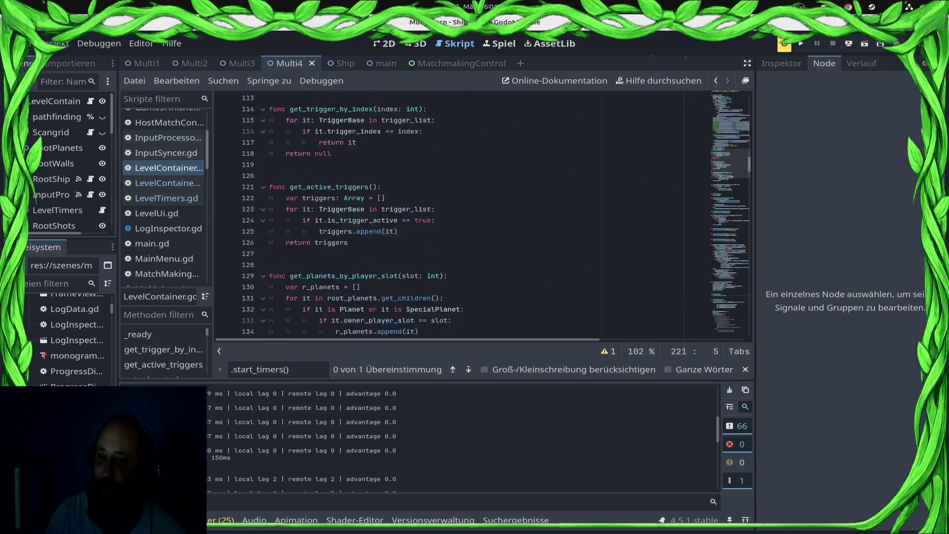
scroll(482, 218, down, 9)
scroll(482, 218, down, 11)
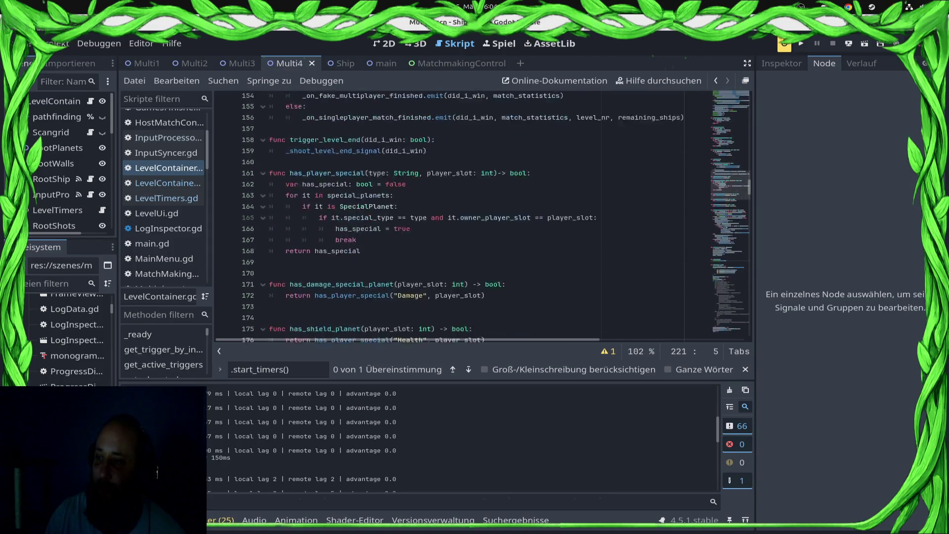
scroll(481, 218, down, 1)
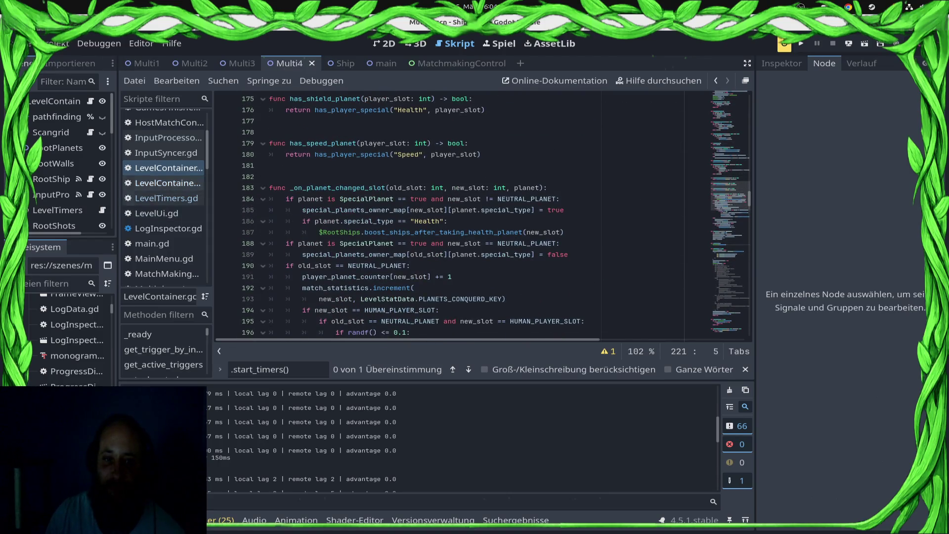
Return to LevelContainerMultiplayer.gd, place the cursor on line 236, and step through navigation history.
click(166, 182)
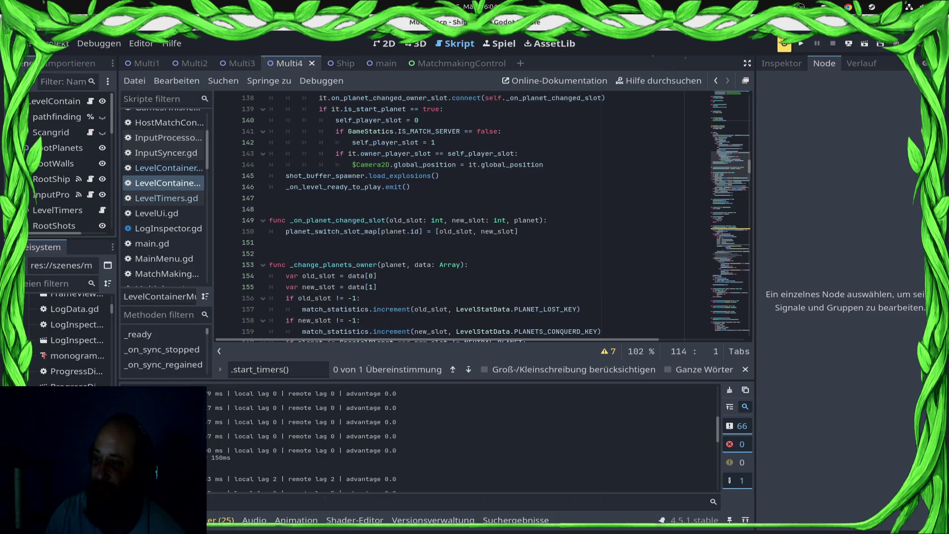
scroll(482, 217, down, 12)
scroll(481, 218, down, 12)
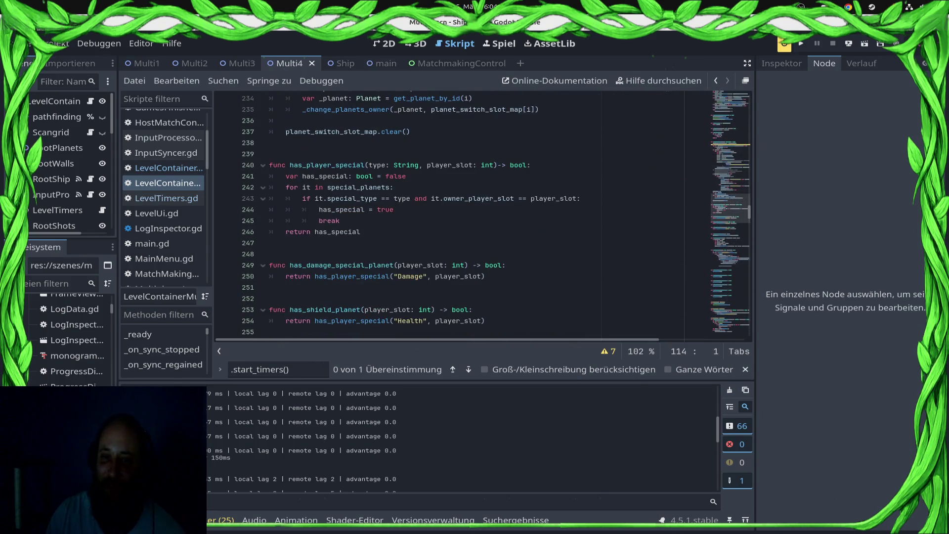
click(285, 120)
scroll(434, 148, up, 5)
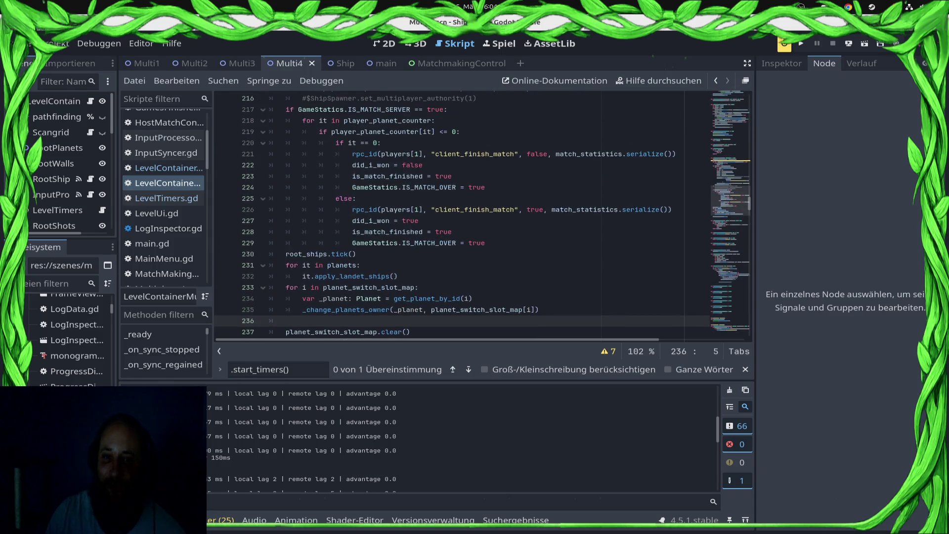
scroll(435, 148, down, 3)
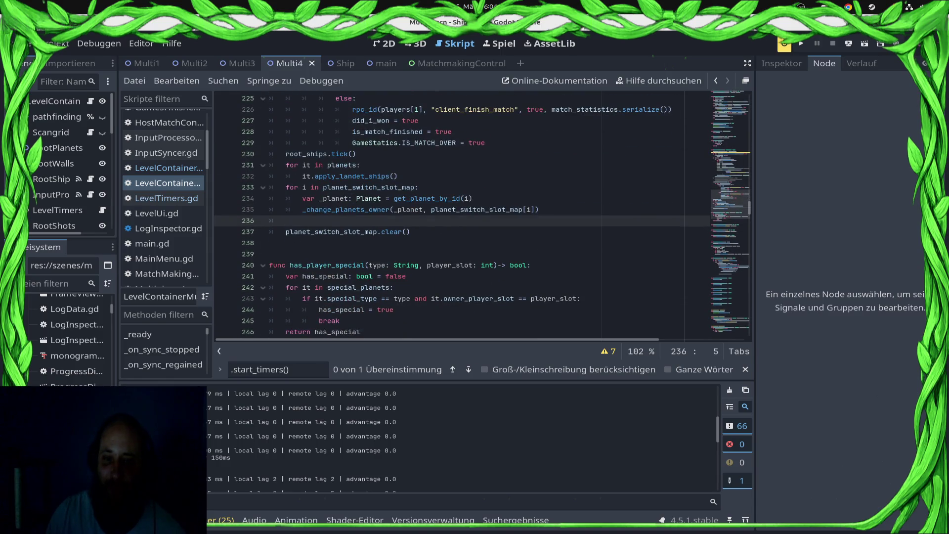
key(alt+Left)
key(alt+Left)
key(alt+Left)
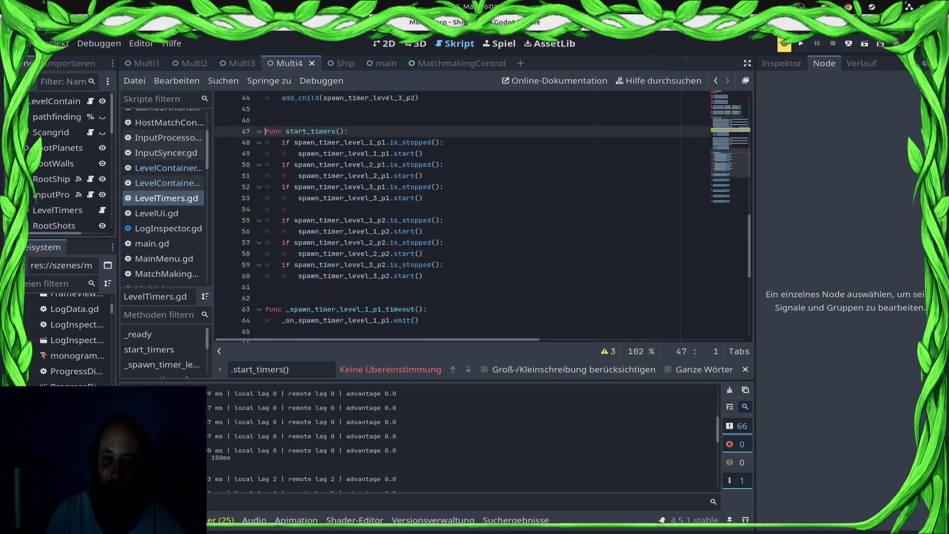
key(alt+Right)
key(alt+Right)
key(alt+Right)
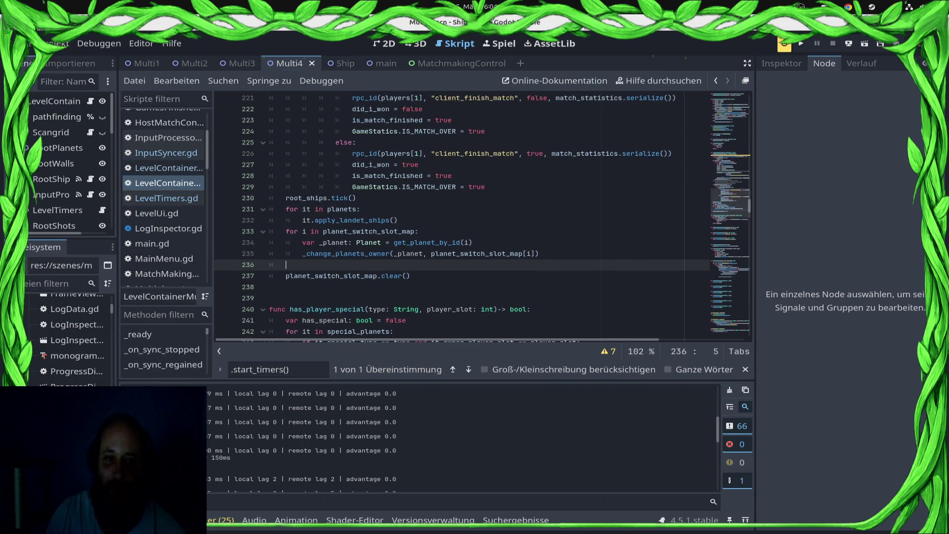
key(alt+Left)
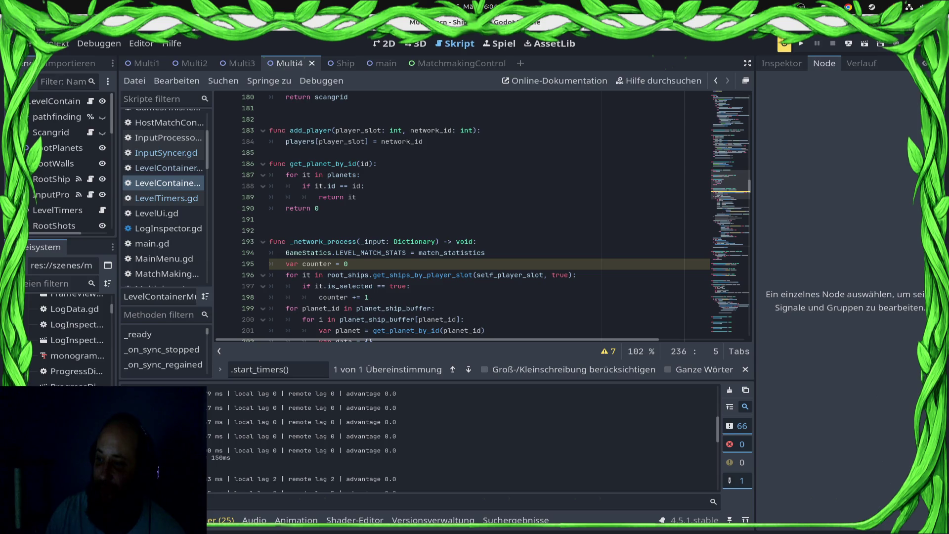
Scroll the multiplayer script to the level 3 player-2 spawn handler calling _on_spawn_ship(3,1).
scroll(464, 213, up, 12)
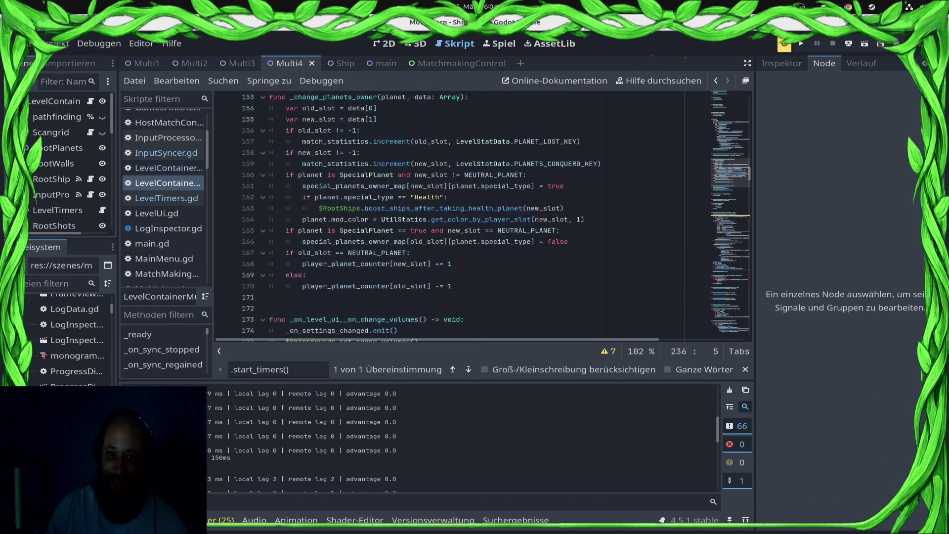
scroll(464, 213, up, 13)
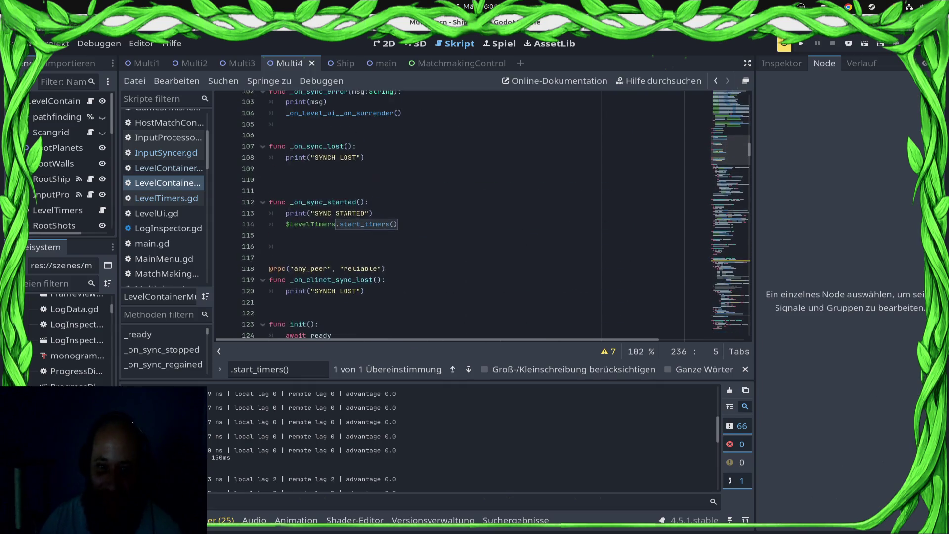
scroll(464, 212, down, 5)
scroll(465, 213, down, 20)
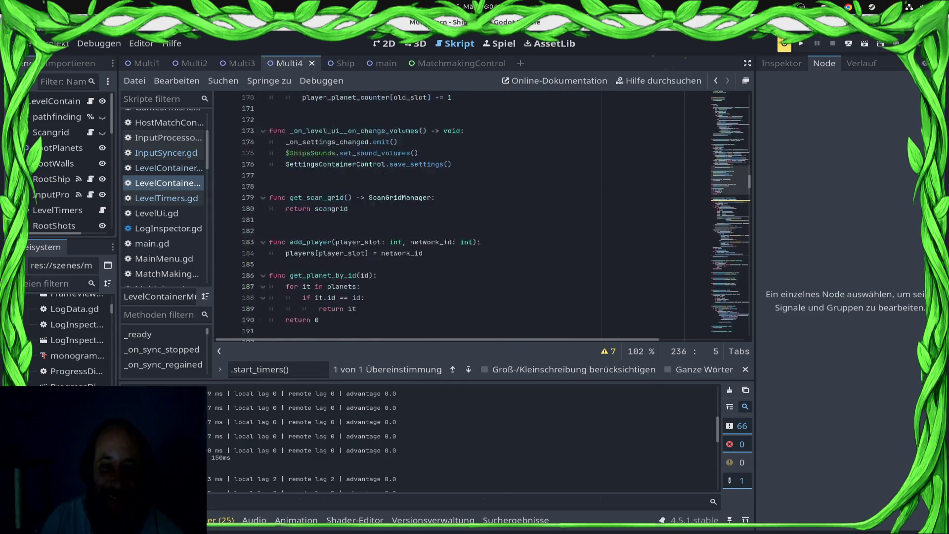
scroll(464, 213, down, 13)
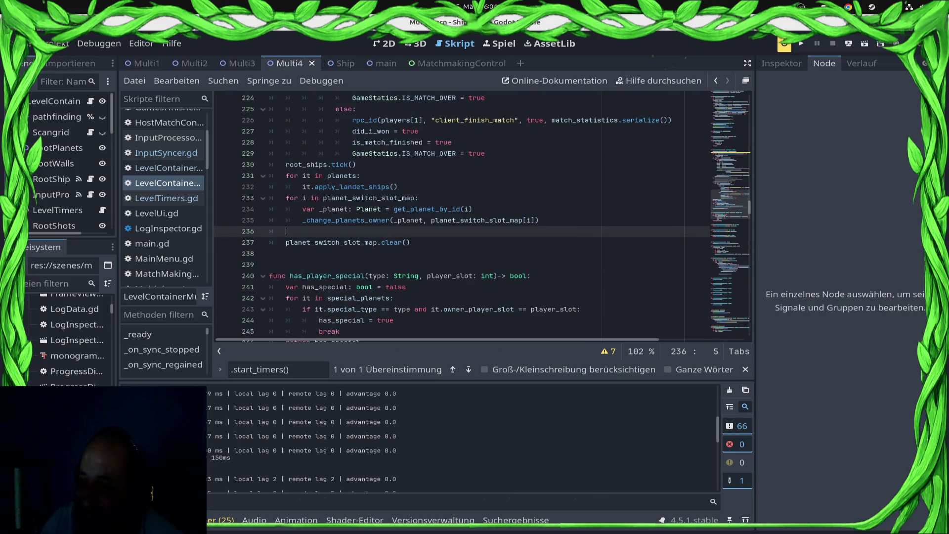
scroll(464, 212, down, 9)
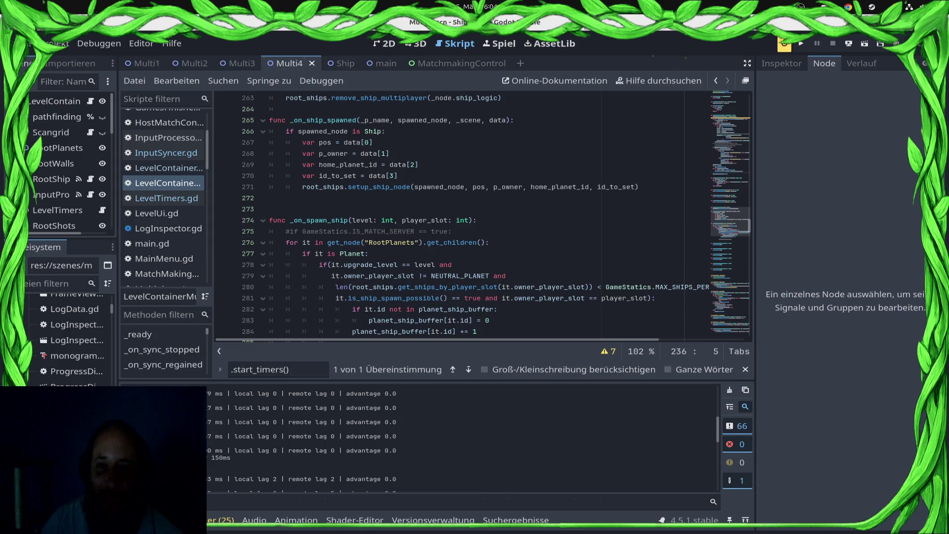
scroll(465, 212, down, 12)
scroll(464, 213, down, 11)
scroll(465, 212, up, 9)
scroll(163, 351, down, 5)
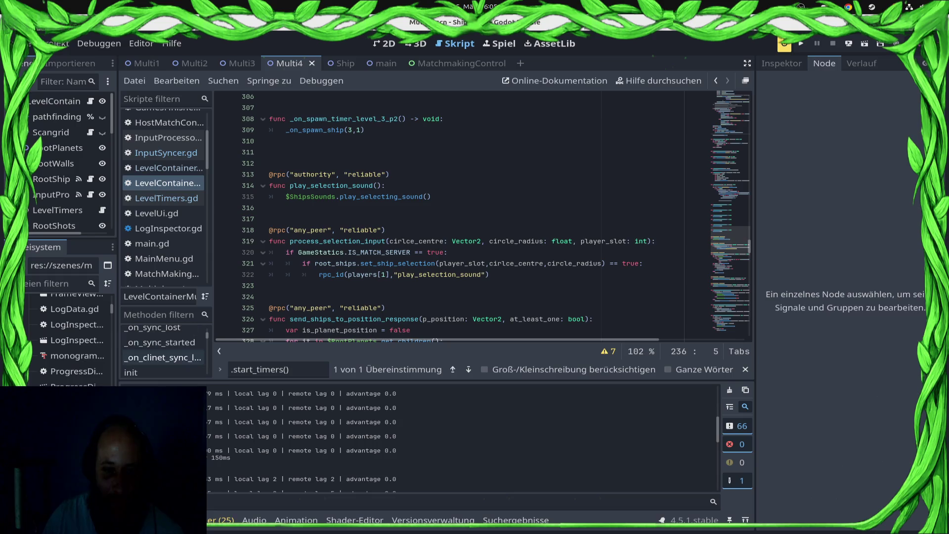
Jump to _on_sync_started and run the game on the Samsung Android phone via Remote Deploy.
click(161, 342)
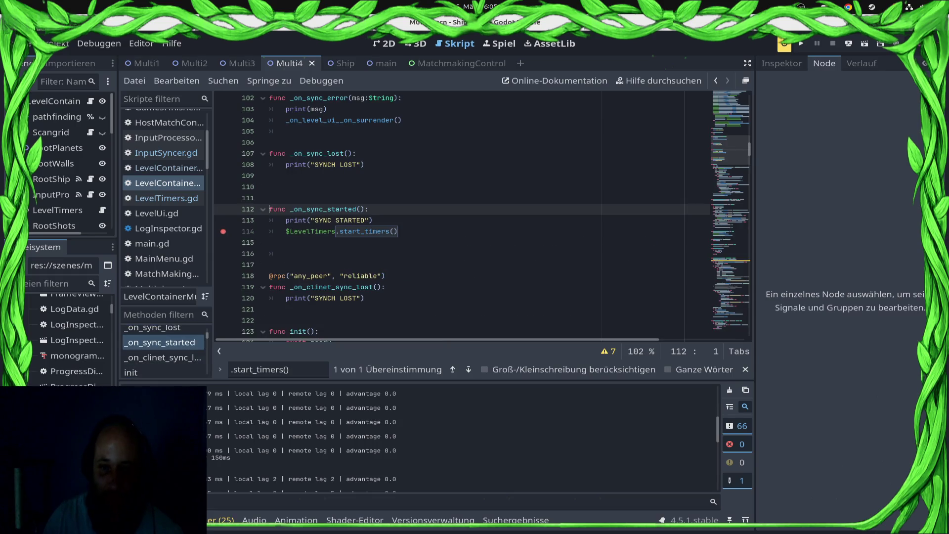
click(849, 44)
click(364, 164)
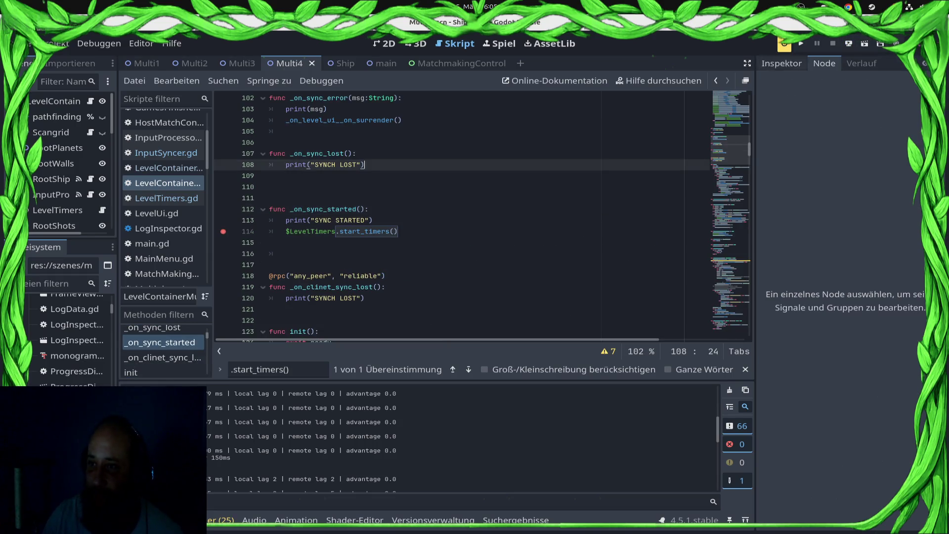
click(849, 44)
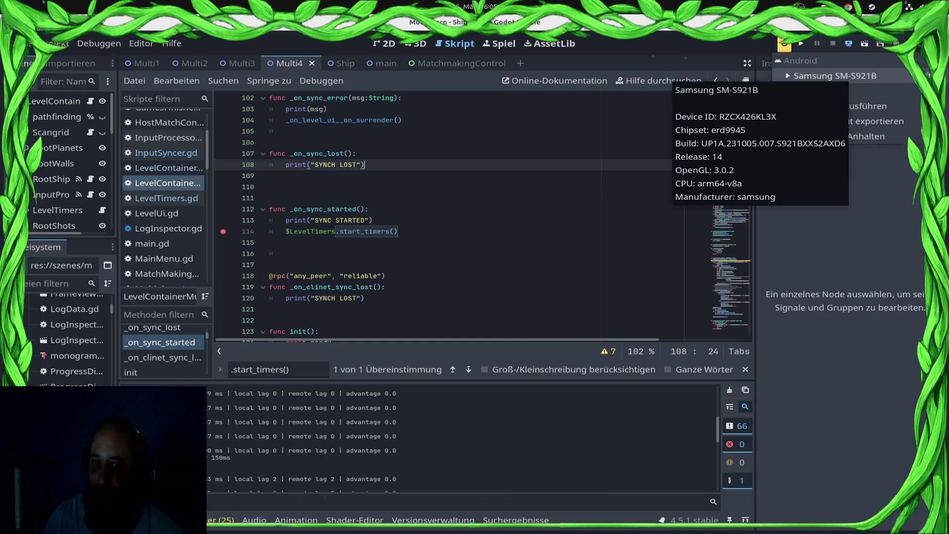
click(848, 44)
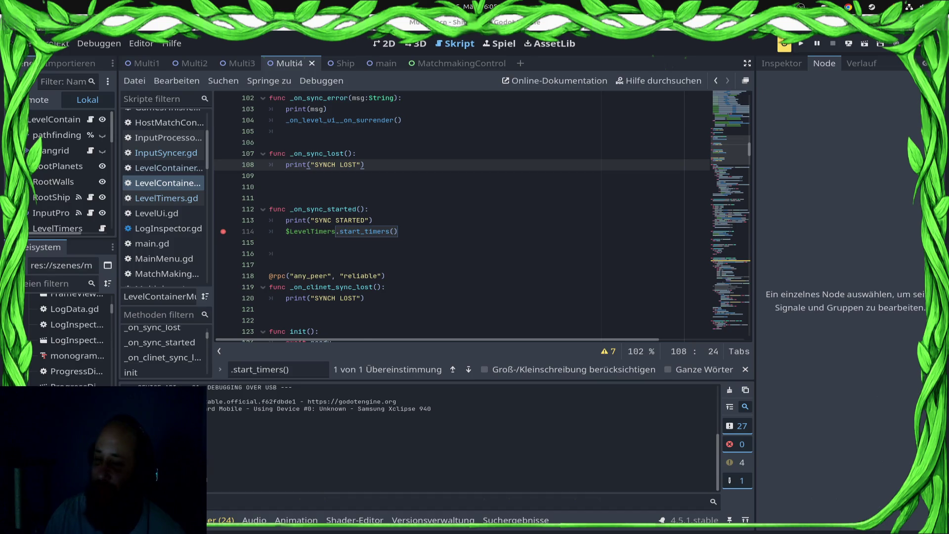
Run the project locally and start a ranked match via VS to hit the line-114 breakpoint.
scroll(483, 217, down, 3)
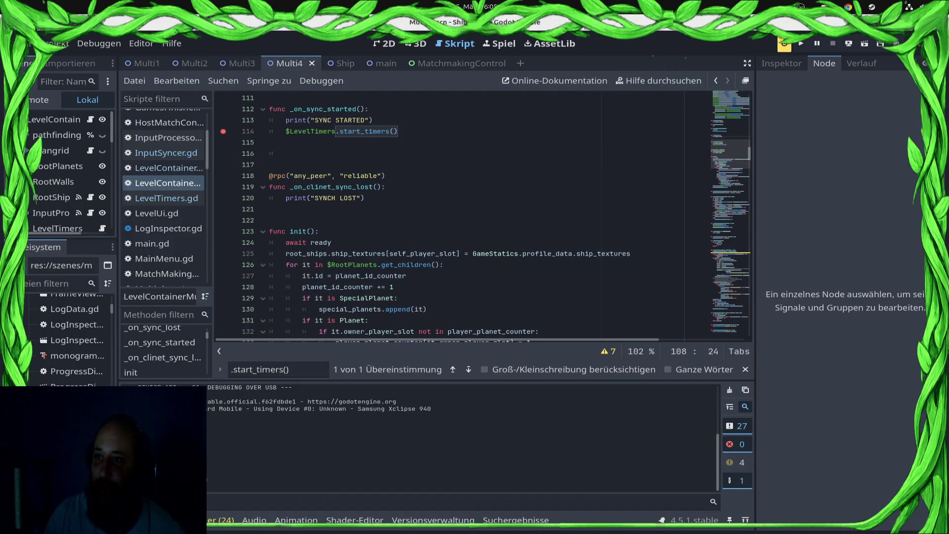
click(801, 44)
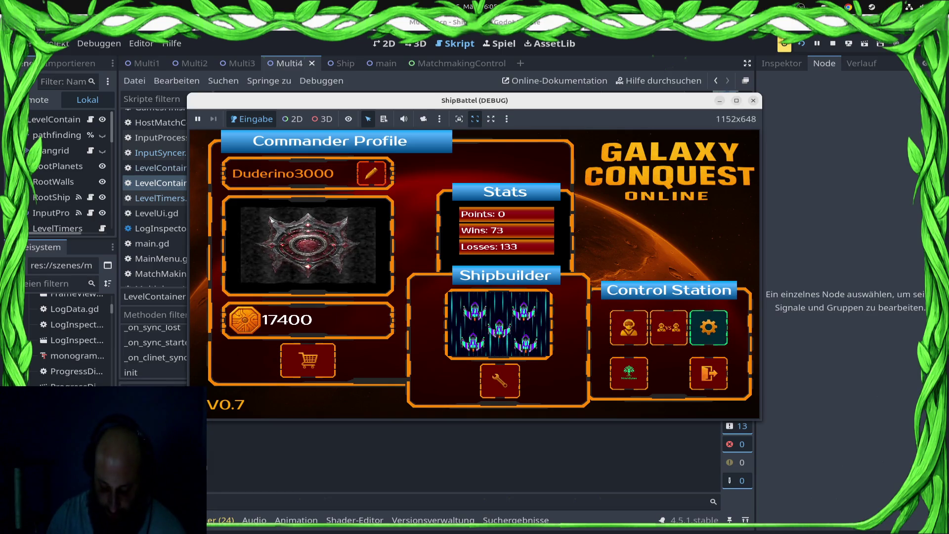
click(668, 327)
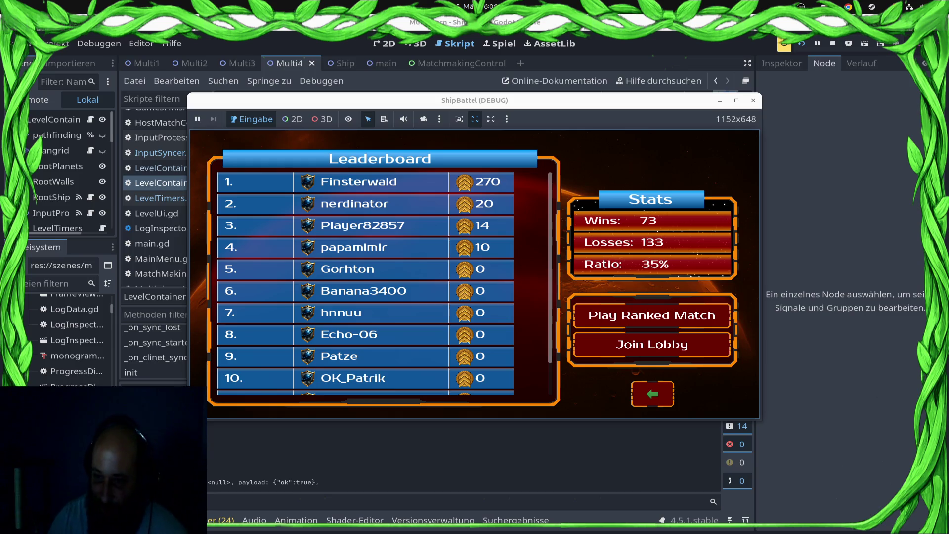
click(652, 315)
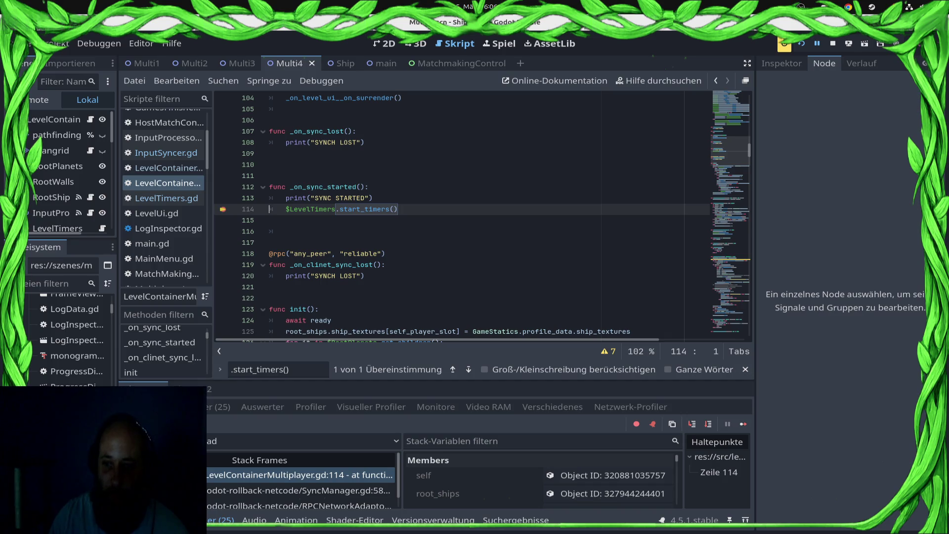
Resume the game from the breakpoint and review the debugger's Errors list.
click(743, 423)
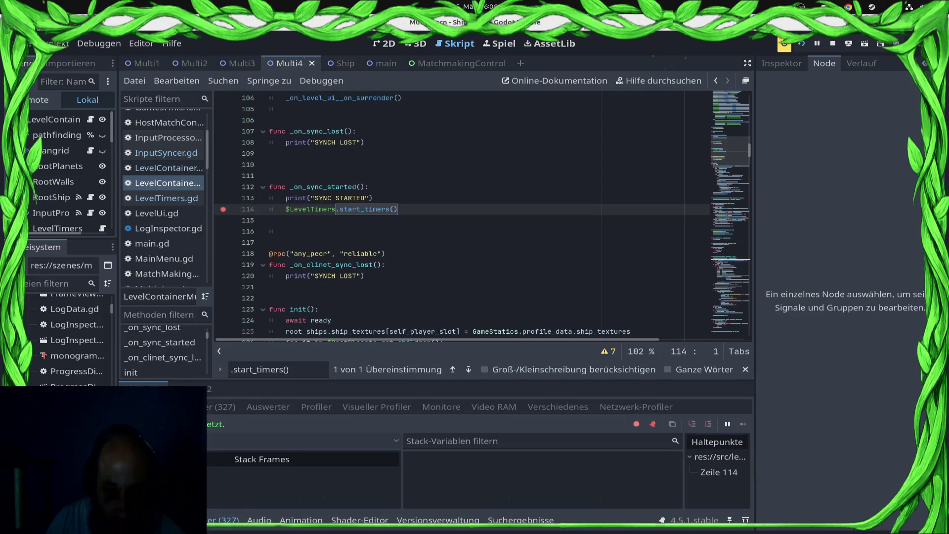
click(220, 406)
scroll(474, 472, down, 5)
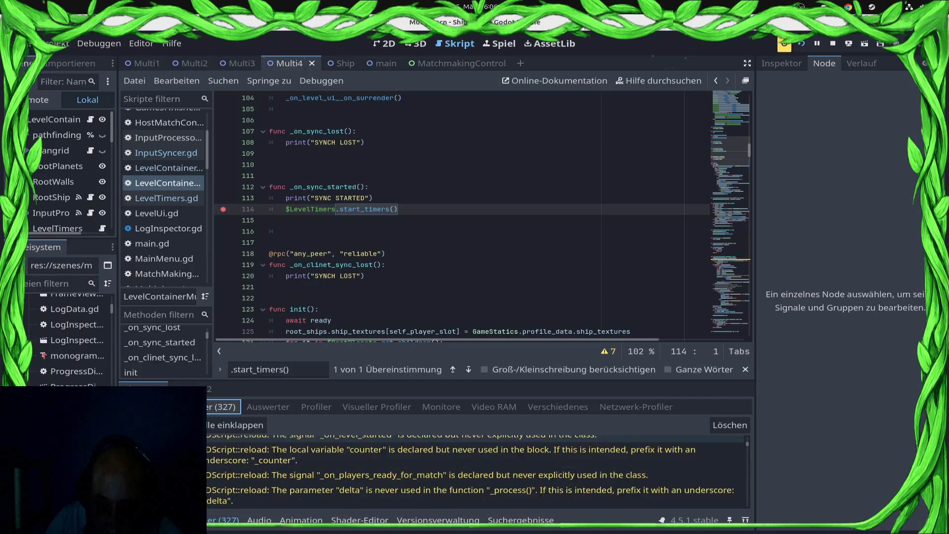
scroll(474, 474, down, 3)
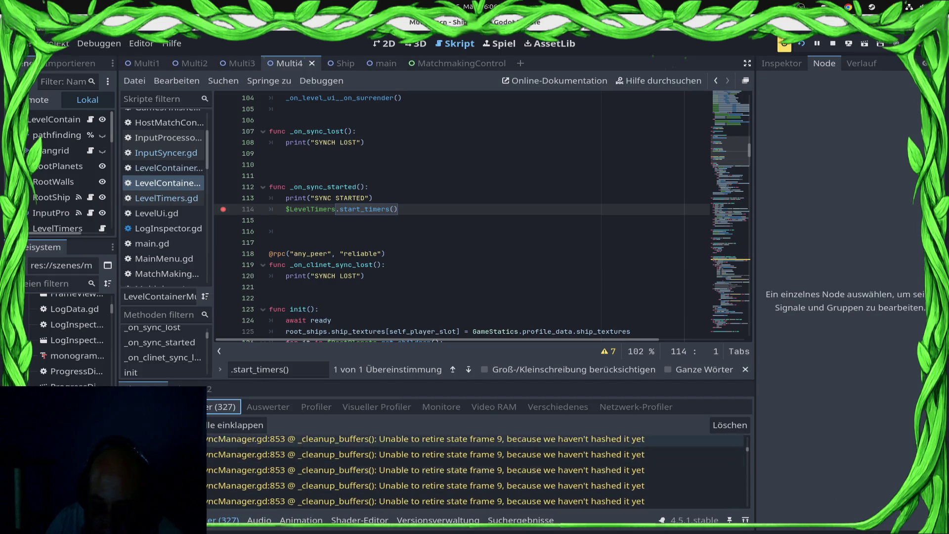
Open SyncManager.gd at line 853, then bring up Project Settings at the network rollback options.
click(425, 475)
scroll(474, 472, down, 3)
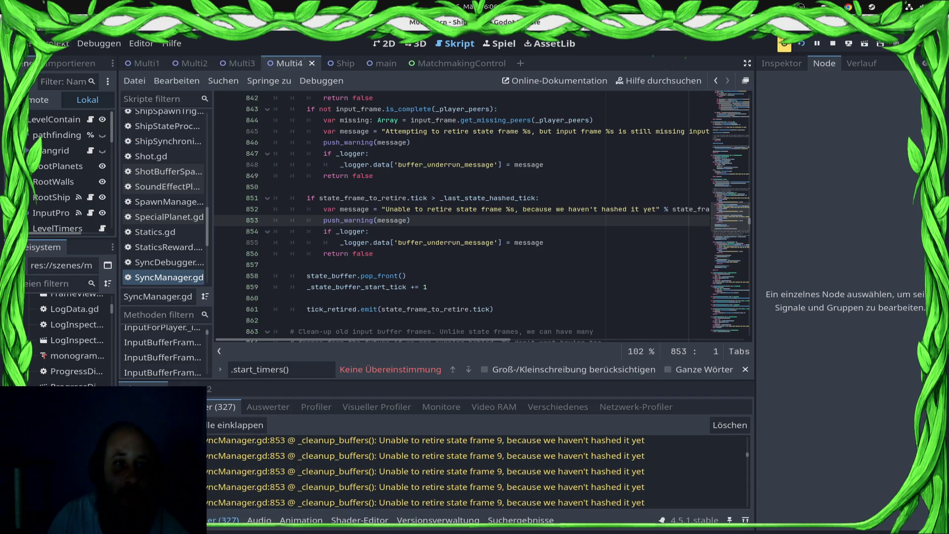
click(49, 43)
click(70, 60)
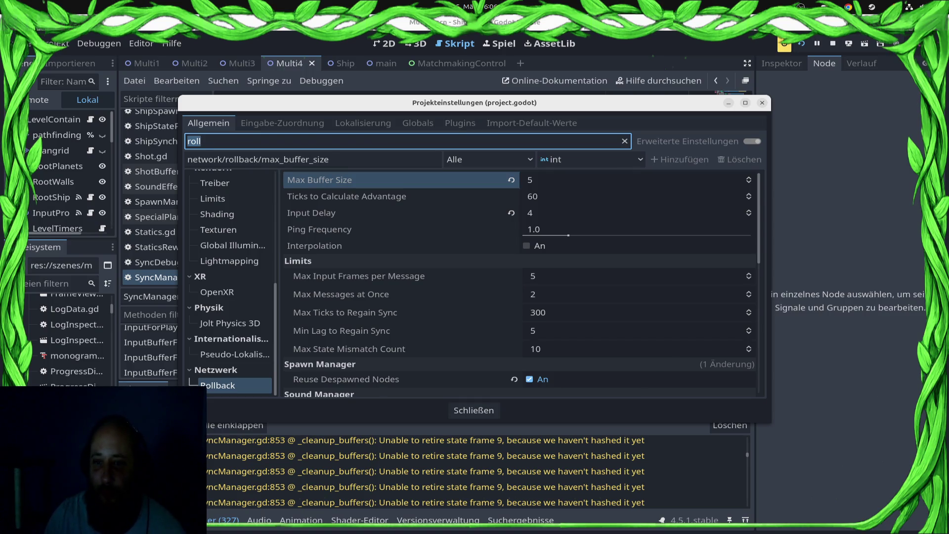
Change the Network > Rollback Max Buffer Size from its default 20 to 10, then close the settings.
click(593, 196)
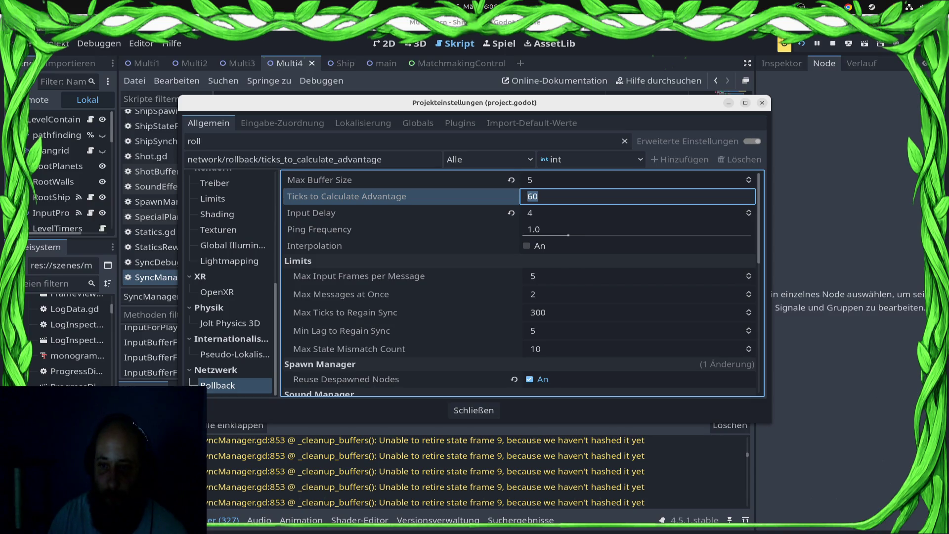
click(511, 180)
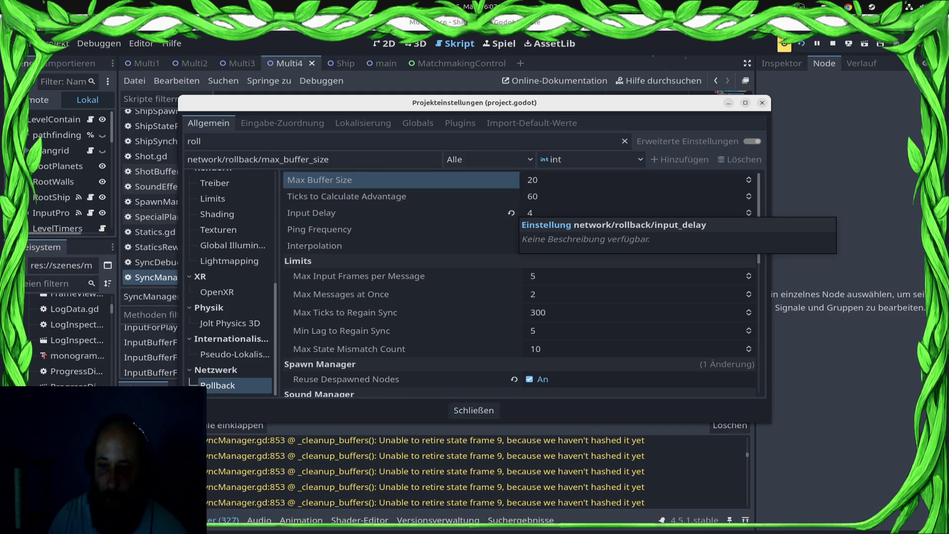
click(532, 179)
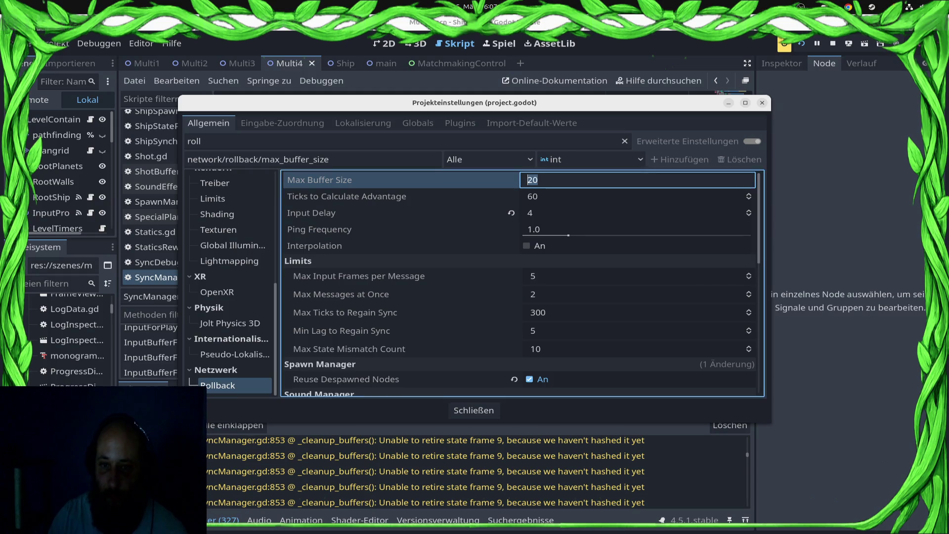
text(10)
key(Return)
click(532, 180)
click(473, 410)
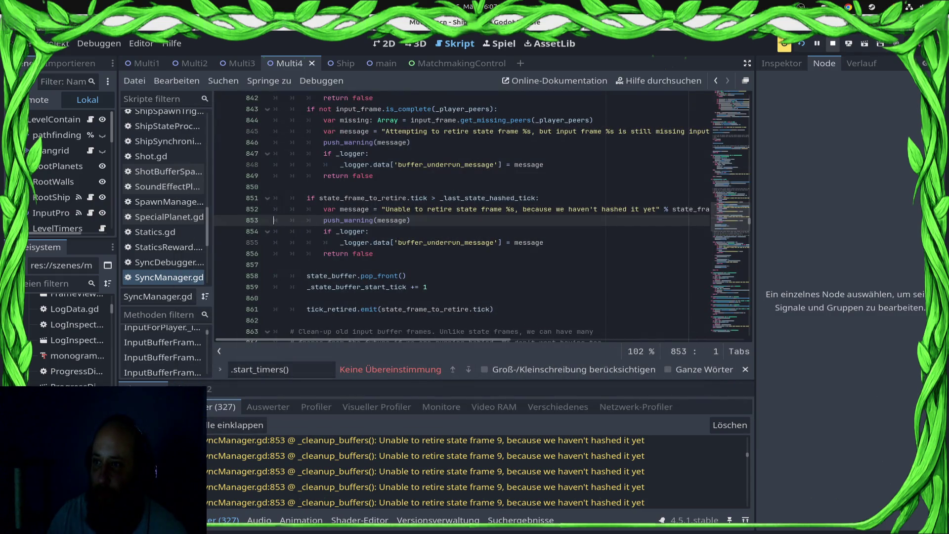
click(784, 44)
Deploy to the Samsung SM-S921B, run the main scene locally, and play a ranked match past the line-114 breakpoint.
click(835, 76)
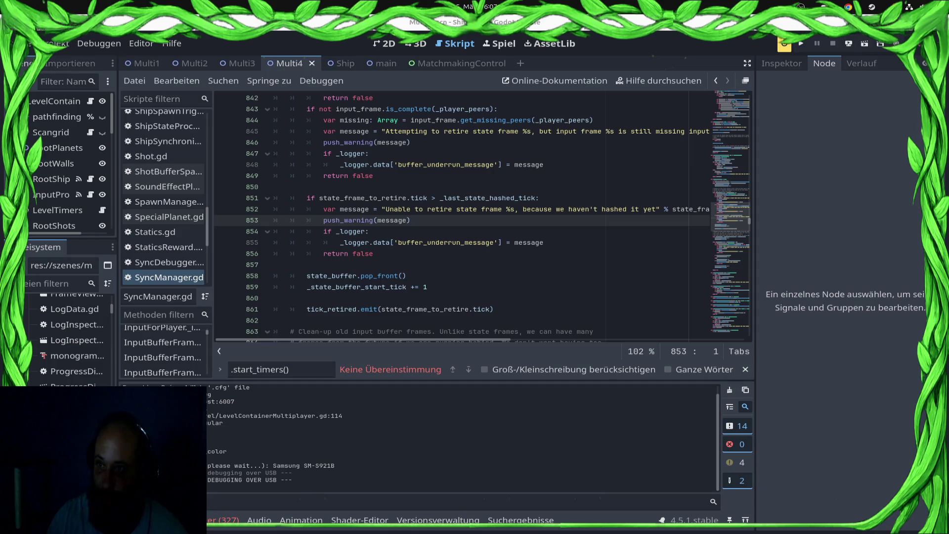
click(373, 64)
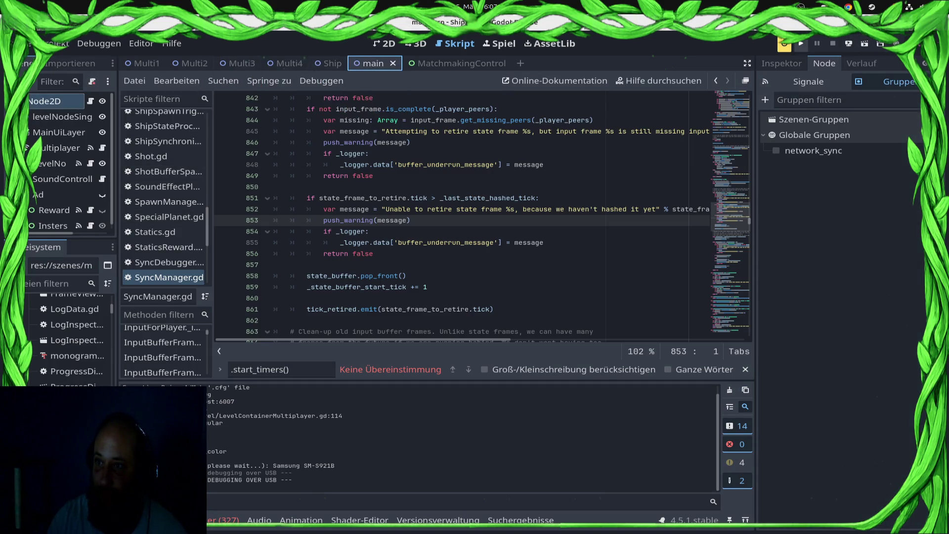
click(800, 44)
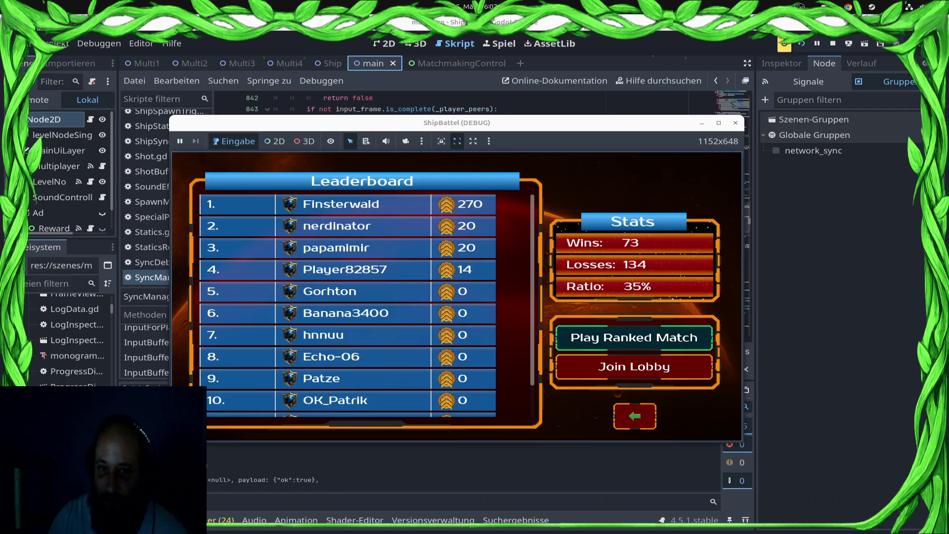
click(633, 338)
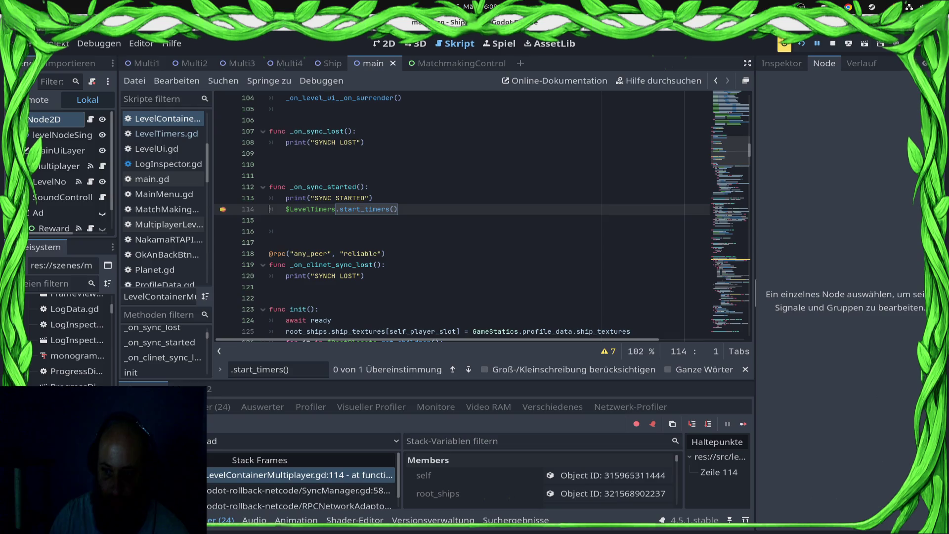
click(742, 423)
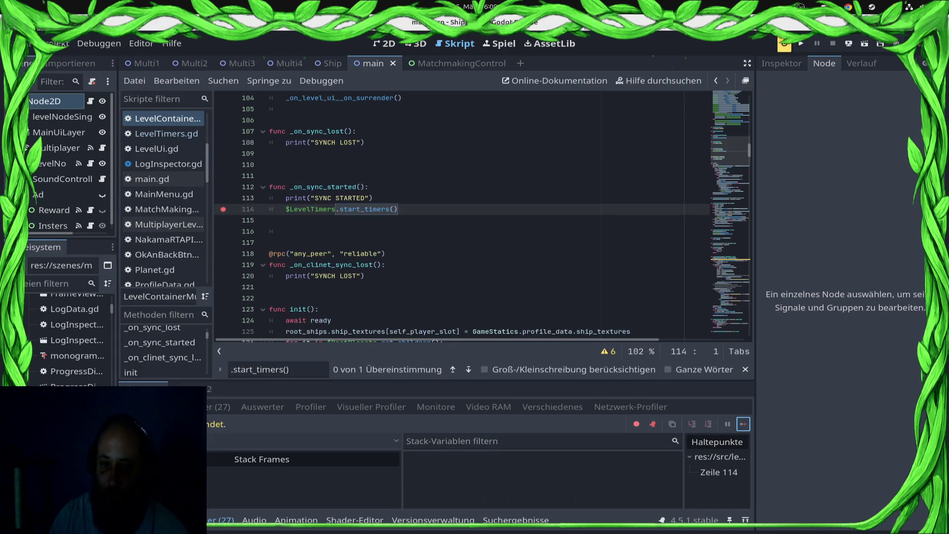
Redeploy to the Samsung SM-S921B and start another ranked match from the game window.
click(848, 43)
click(879, 74)
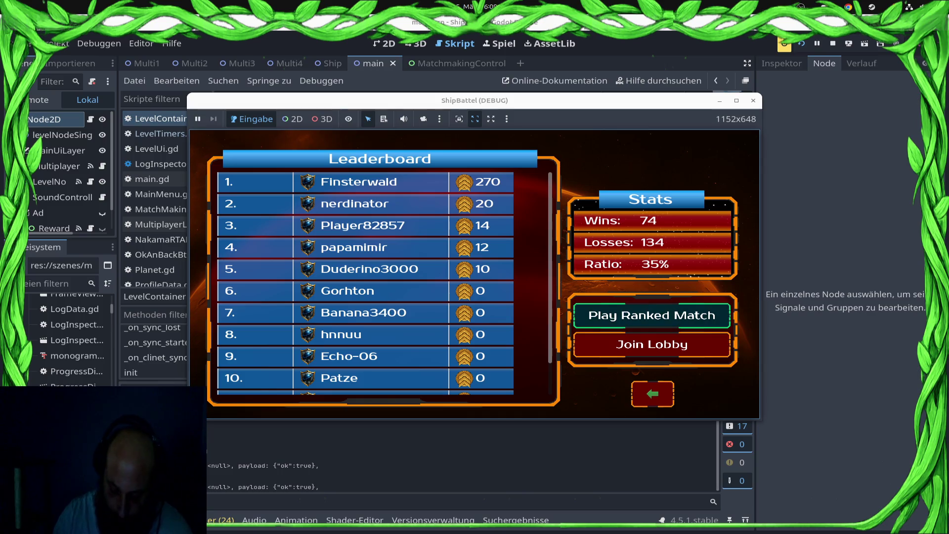
key(Return)
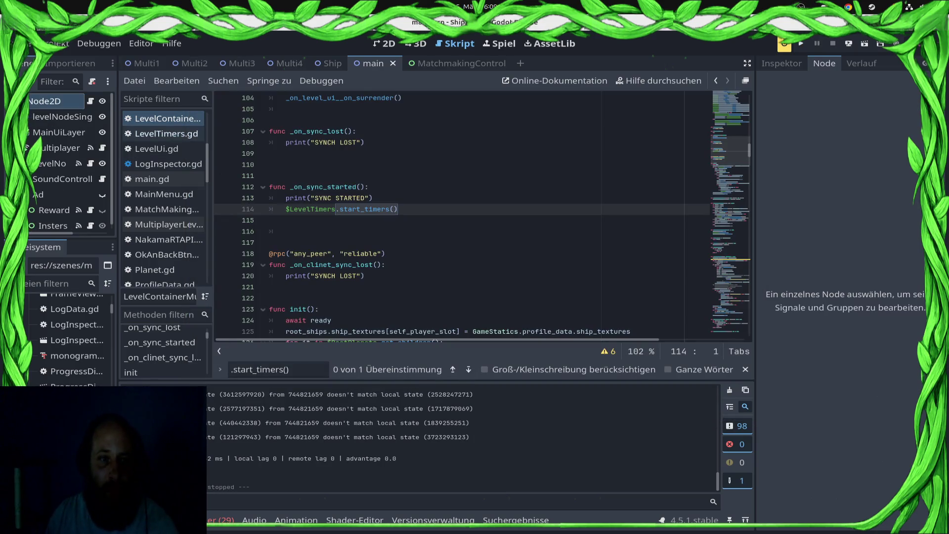
Open the main.gd script from the FileSystem dock and scroll to _client_is_ready.
scroll(163, 218, down, 6)
scroll(163, 198, down, 5)
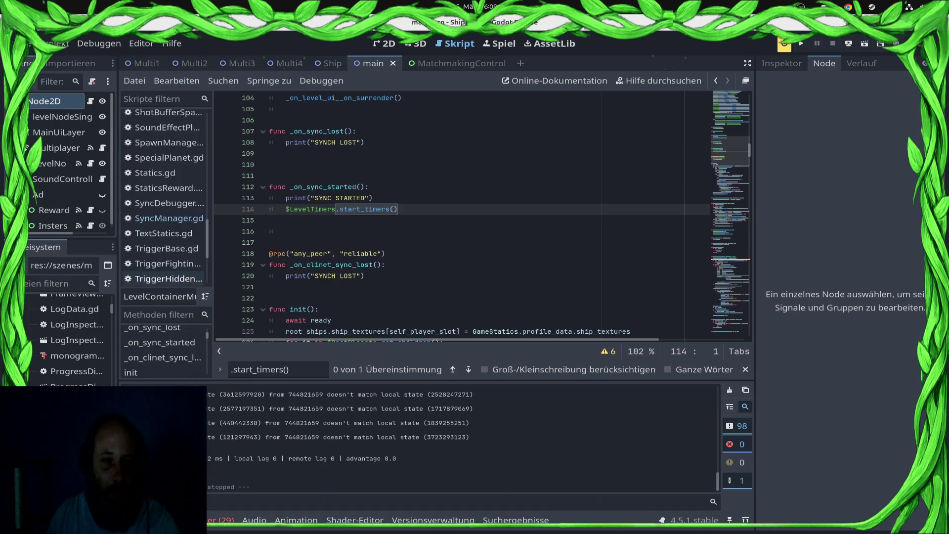
scroll(163, 197, up, 5)
scroll(163, 197, up, 5)
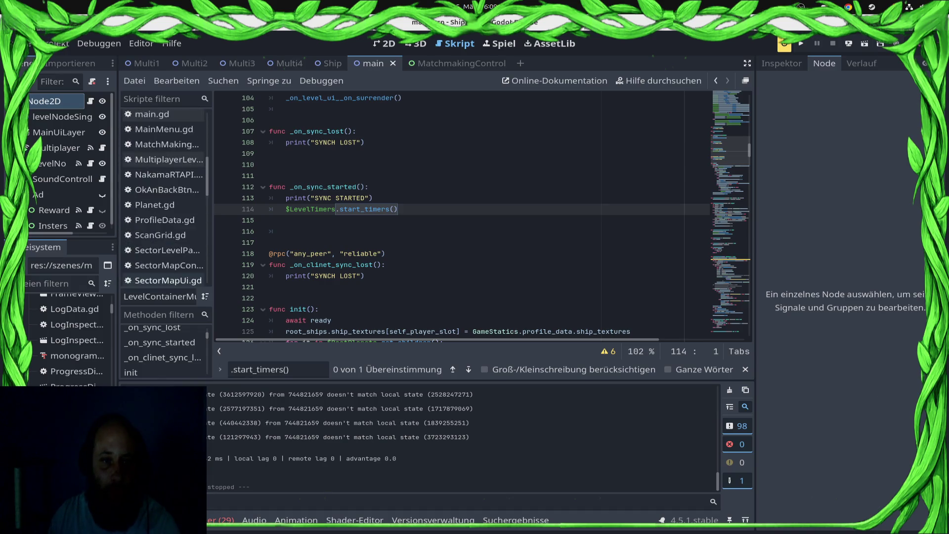
click(152, 201)
scroll(482, 212, down, 16)
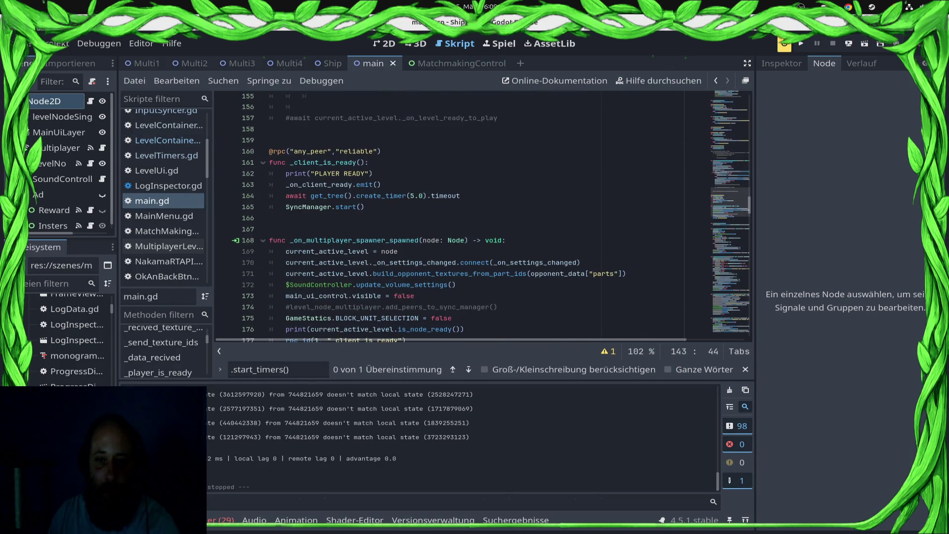
Delete the 5-second timer await line and its blank line, save, and redeploy to the Samsung phone.
click(460, 196)
key(shift+Home)
key(BackSpace)
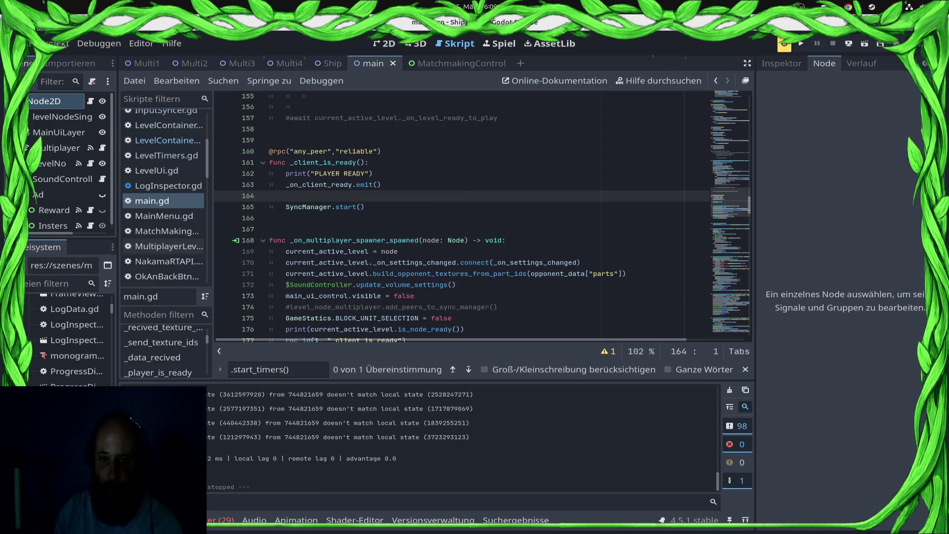
key(BackSpace)
key(ctrl+s)
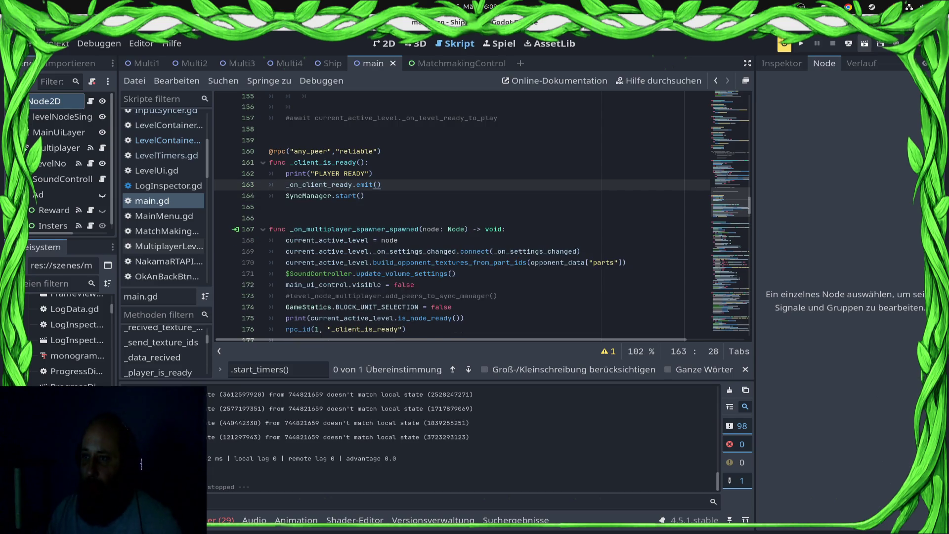
click(848, 43)
click(834, 75)
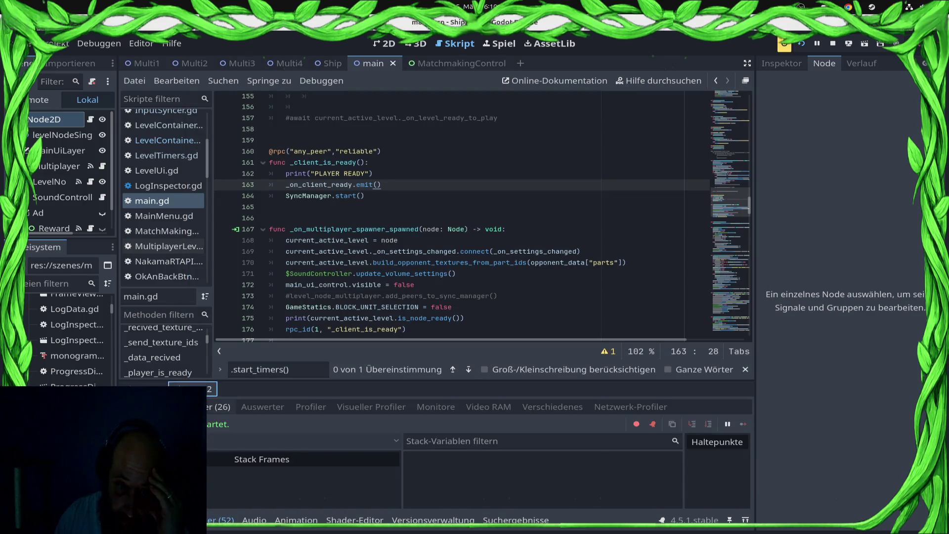
Scroll the debugger Errors list down to the newest NETWORK SYNC LOST fatal state mismatch.
click(747, 461)
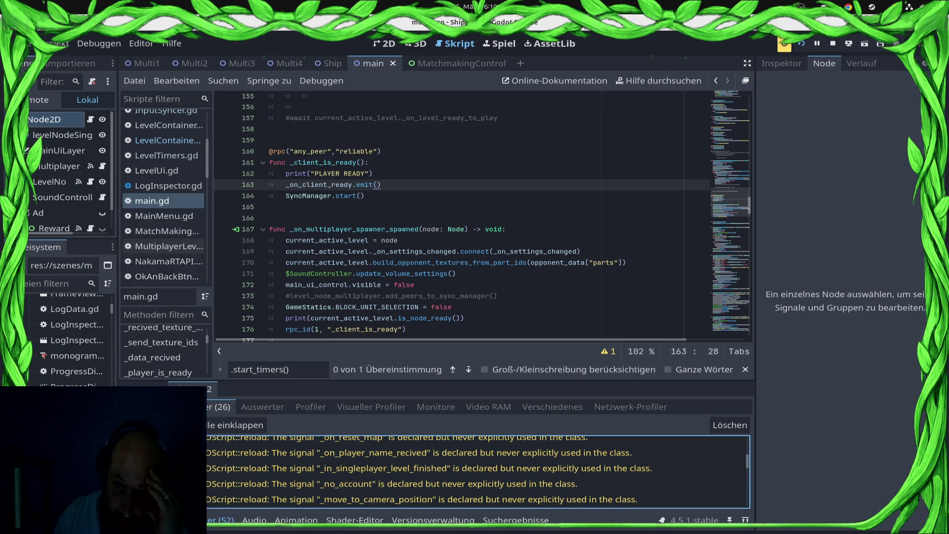
scroll(747, 461, down, 5)
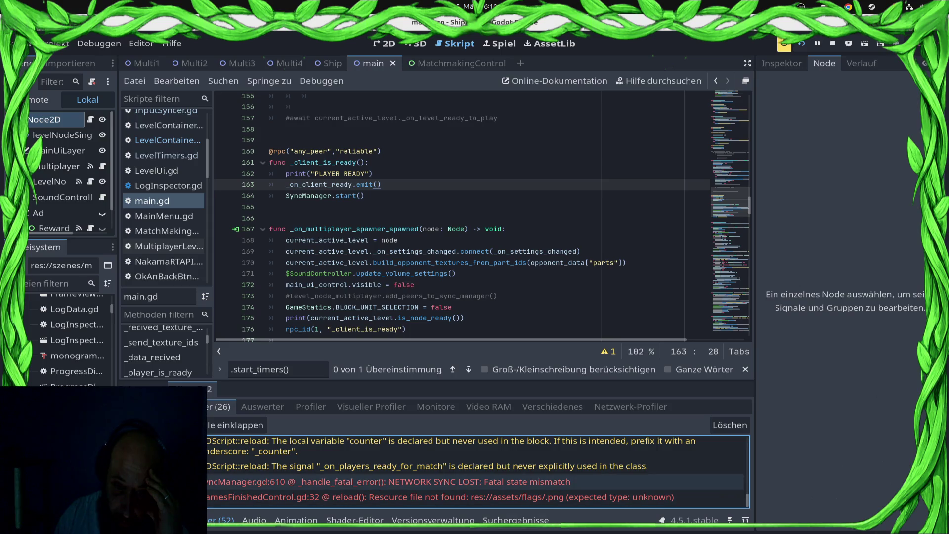
In Project Settings, set rollback Max Ticks to Regain Sync to 600.
click(54, 43)
click(54, 44)
click(54, 44)
click(86, 59)
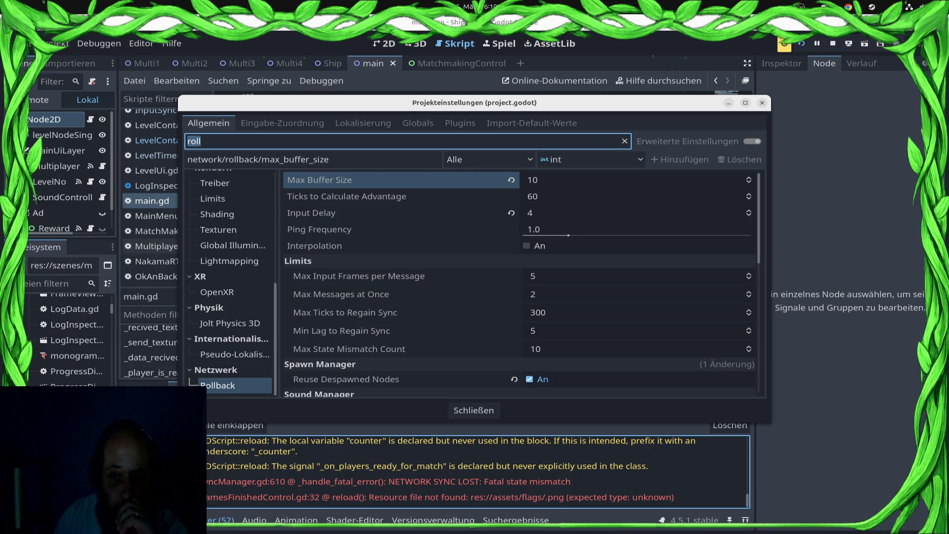
click(538, 312)
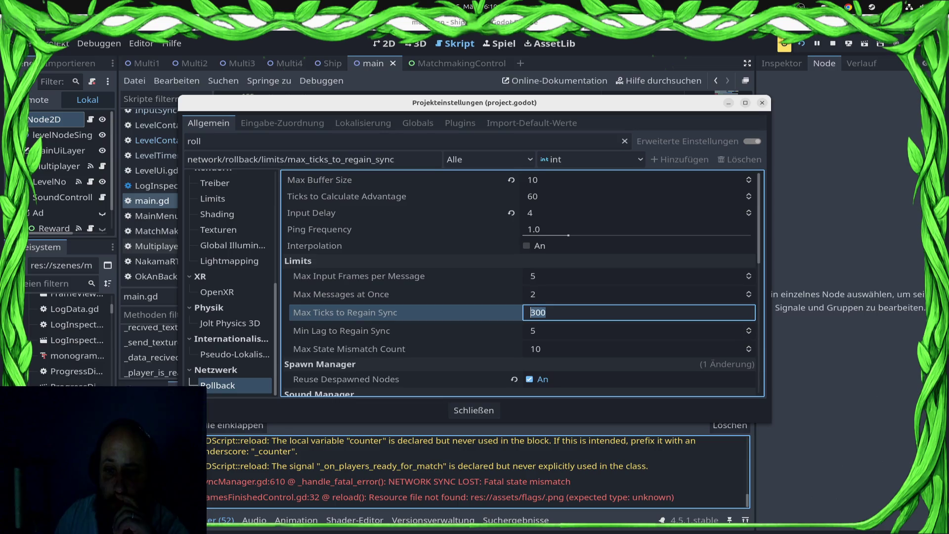
text(60)
key(Return)
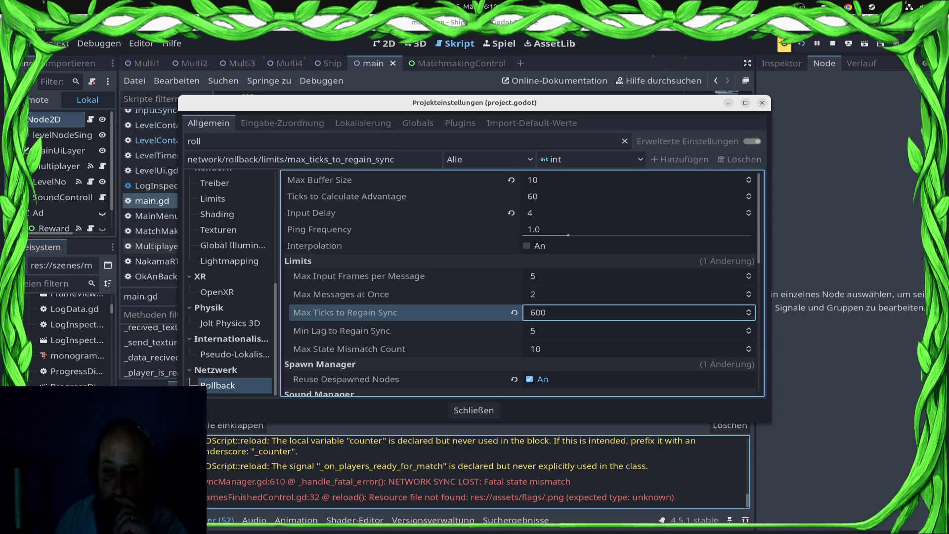
Set Min Lag to Regain Sync to 10 and Max Buffer Size to 20, then close the settings.
click(533, 331)
text(10)
key(Return)
click(533, 180)
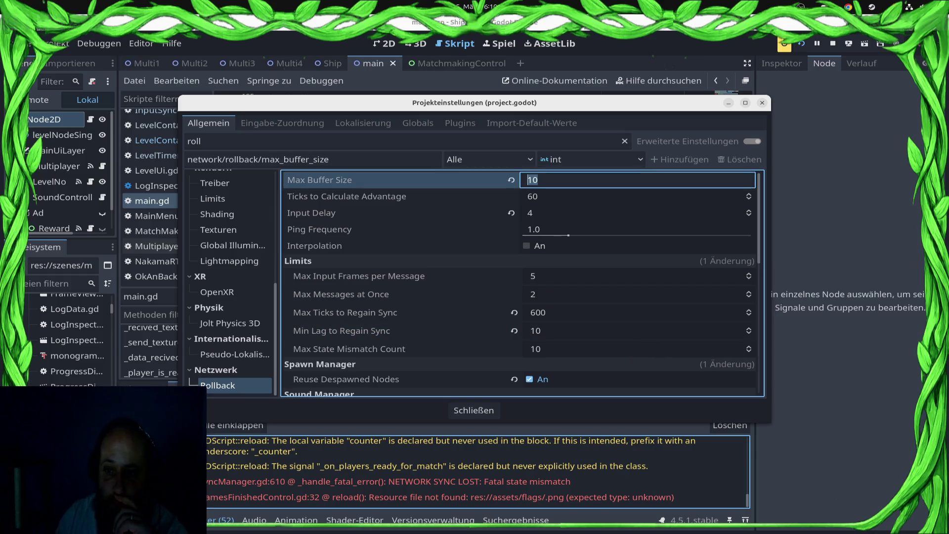
text(20)
key(Tab)
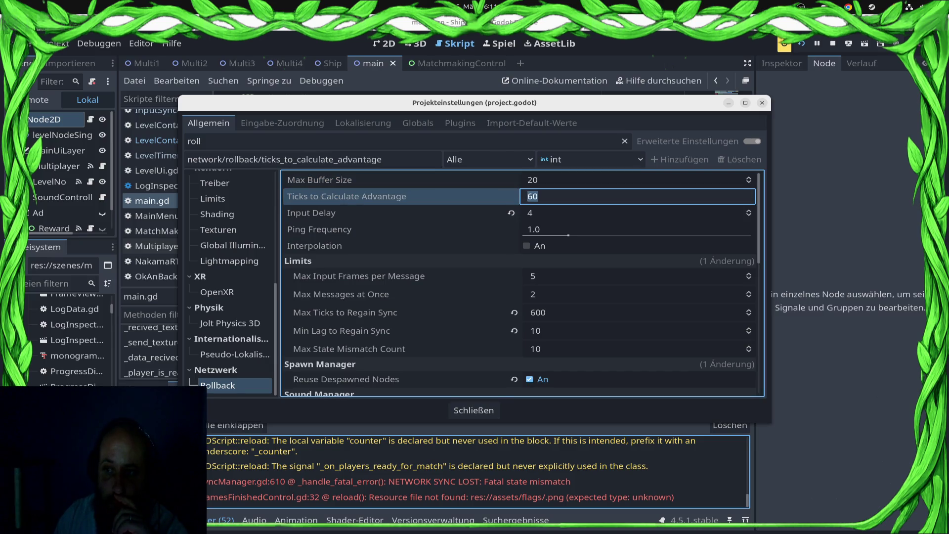
key(Escape)
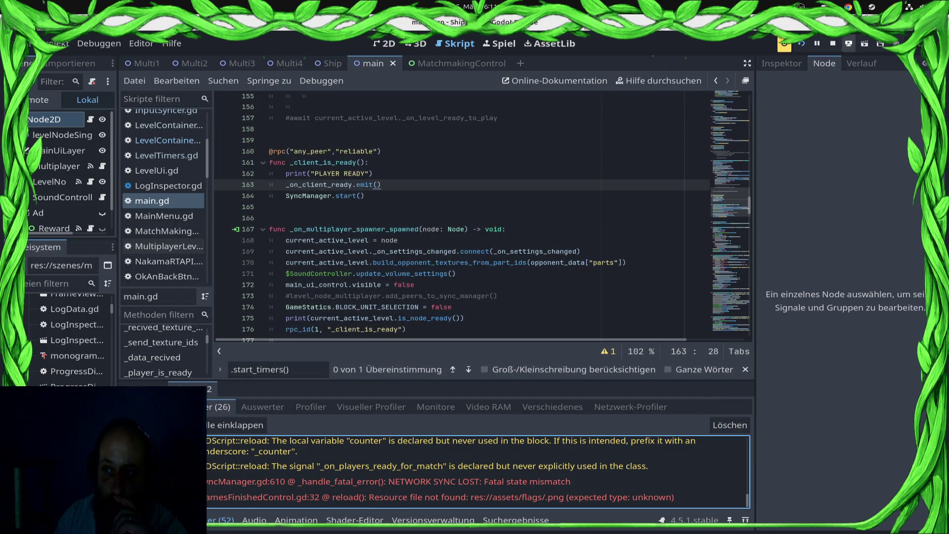
click(784, 44)
Deploy to the Samsung phone, launch a local F5 debug run, and queue for a ranked match.
click(835, 75)
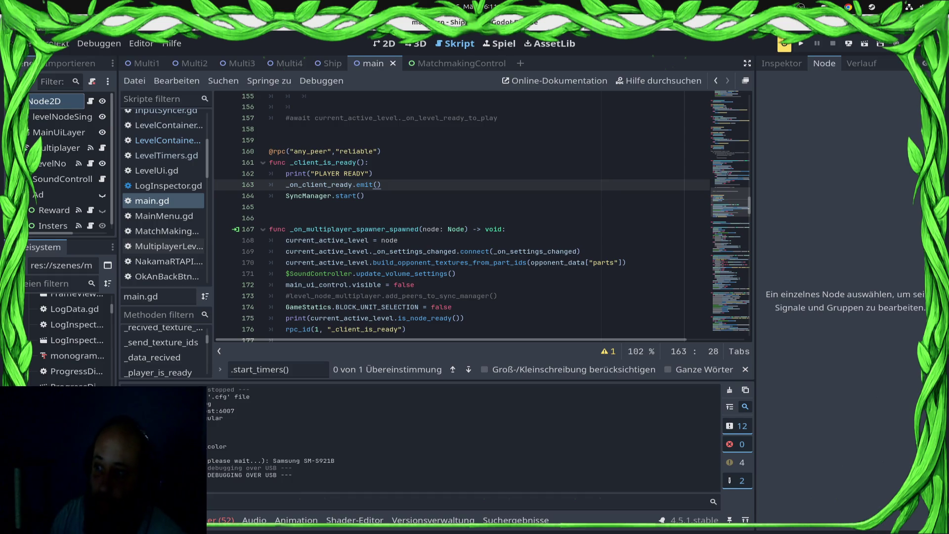
key(F5)
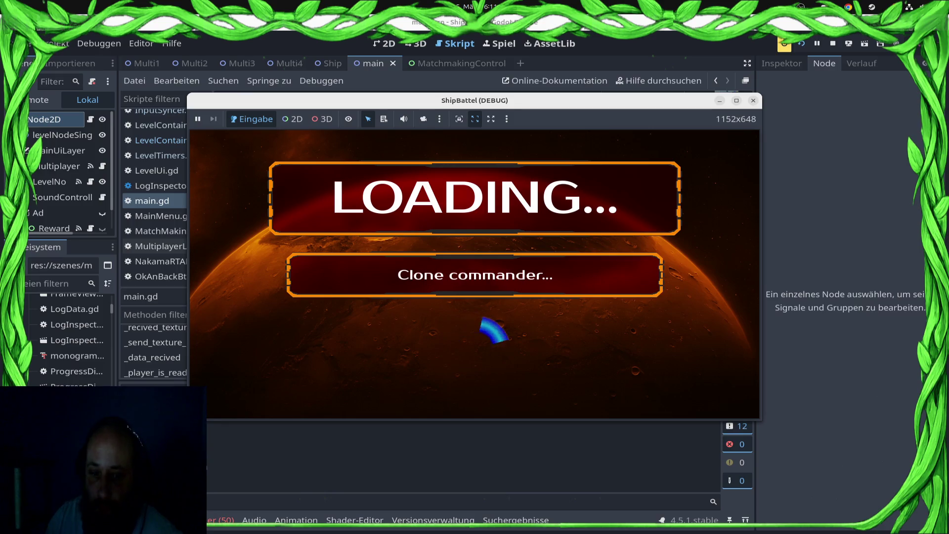
key(Return)
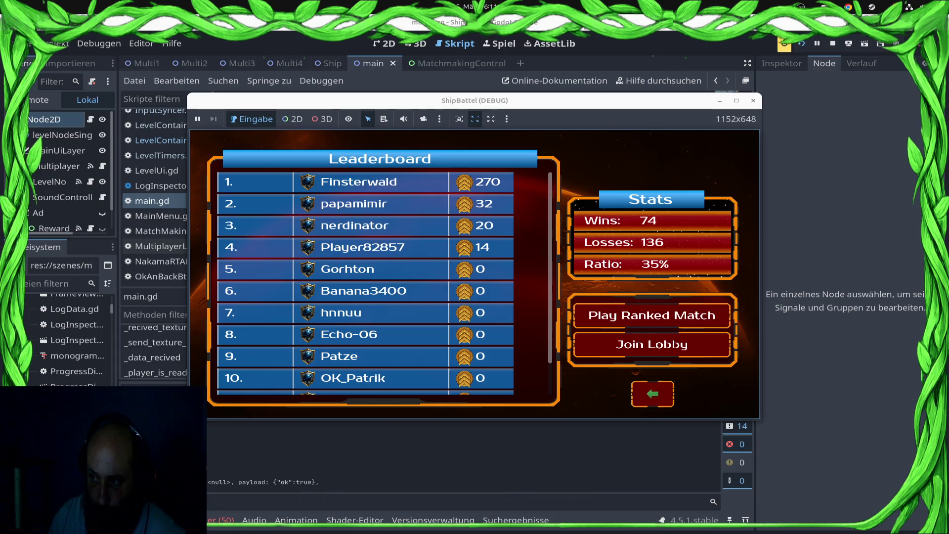
key(Return)
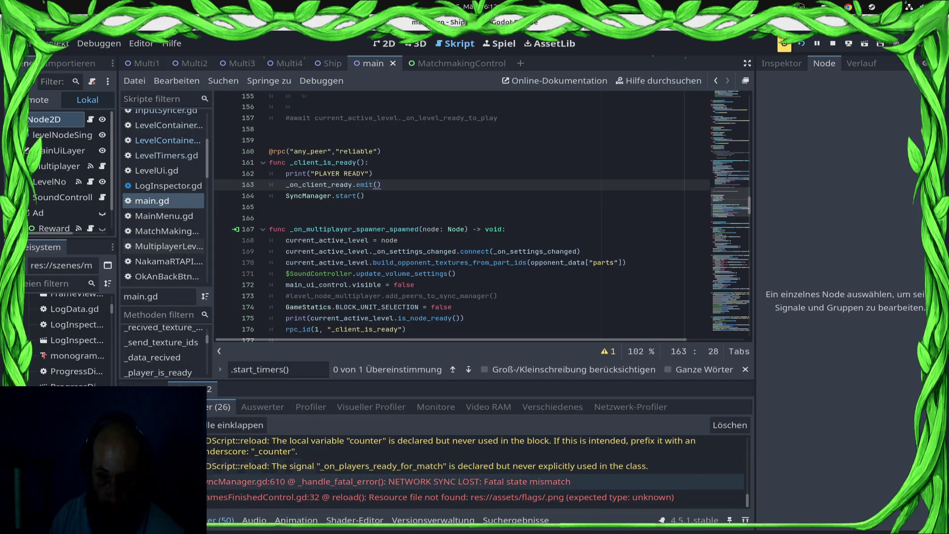
key(super)
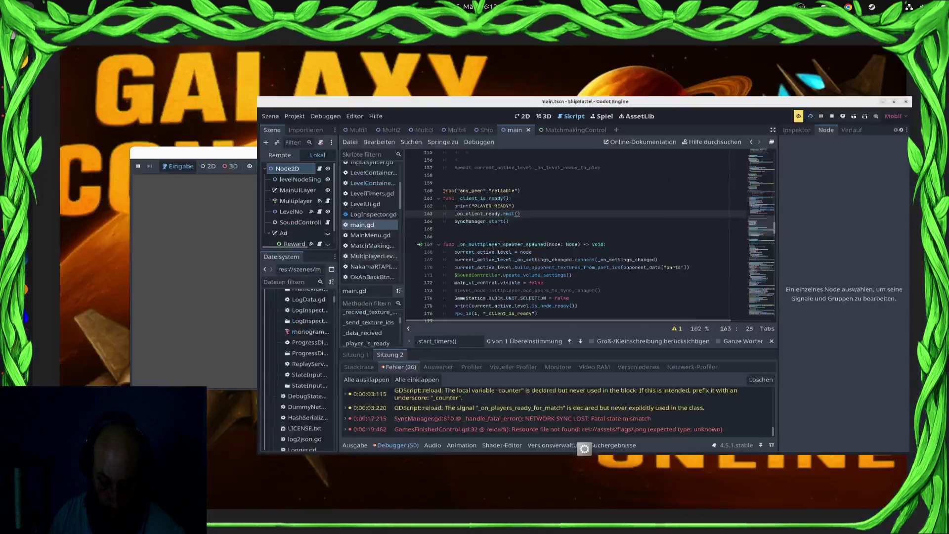
Bring the ShipBattel (DEBUG) window forward and start a ranked match against the phone.
click(267, 316)
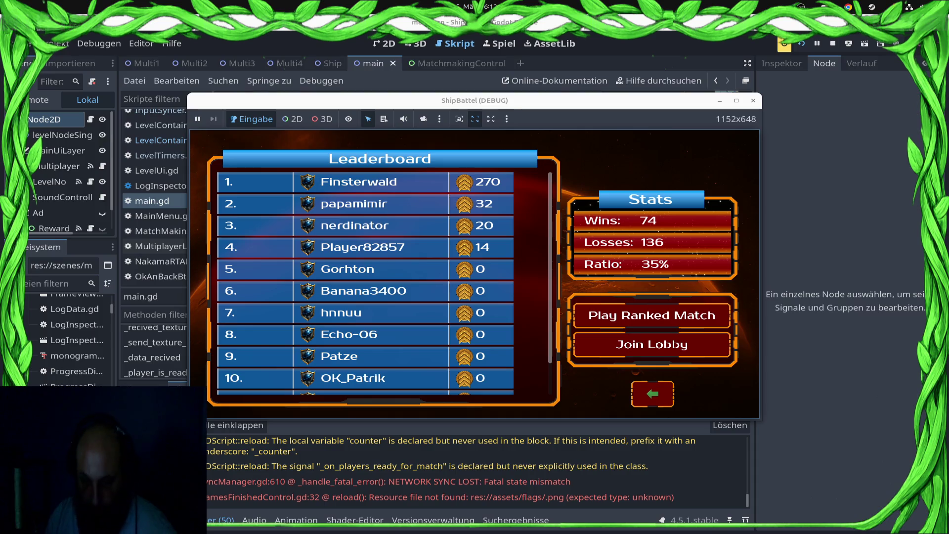
click(651, 315)
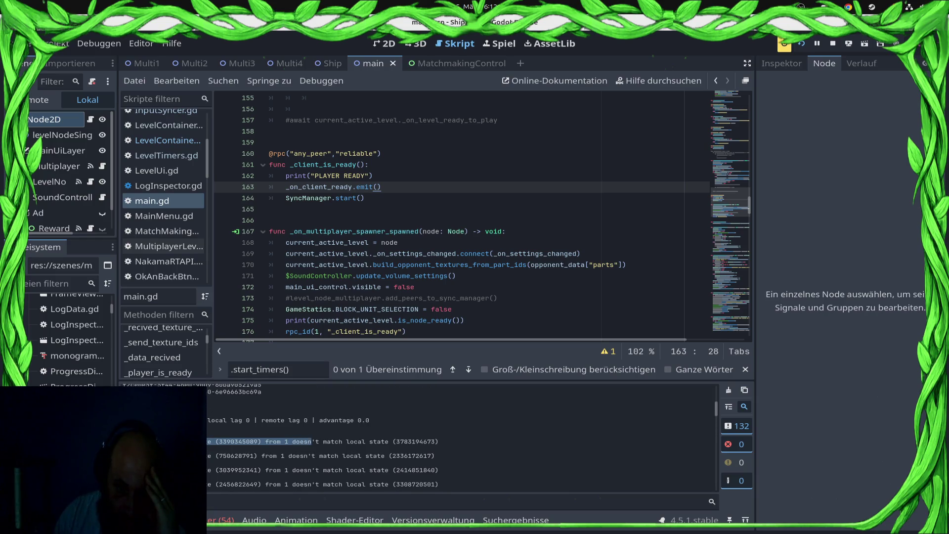
Filter the FileSystem dock with 'iconhet' and open the Planet scene.
click(464, 320)
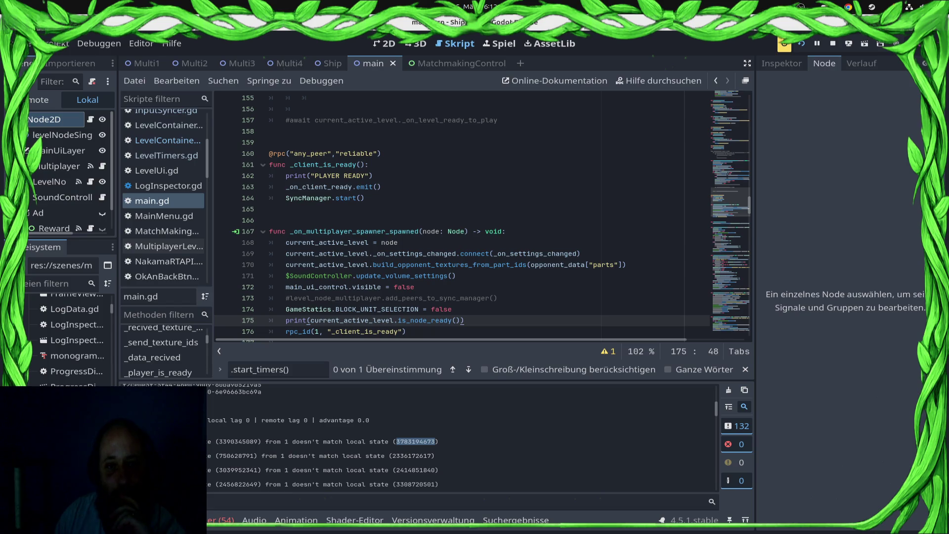
click(59, 283)
text(iconhet)
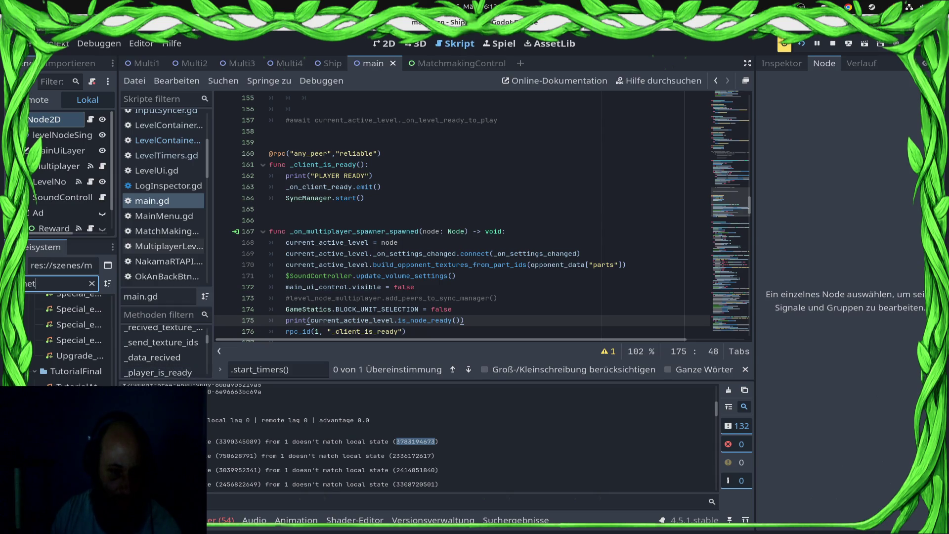
scroll(69, 336, down, 5)
double_click(74, 361)
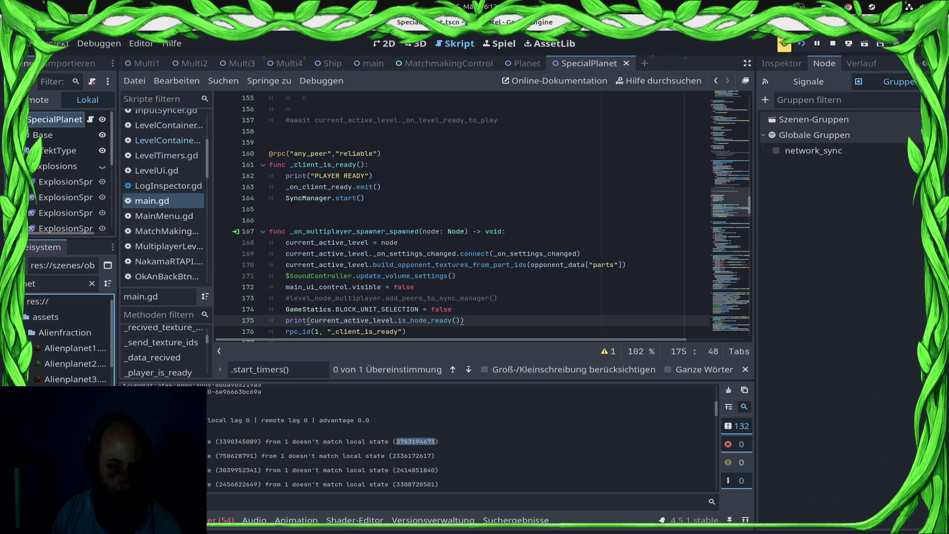
In the Ship scene, uncheck the Ship node's network_sync group membership.
click(333, 63)
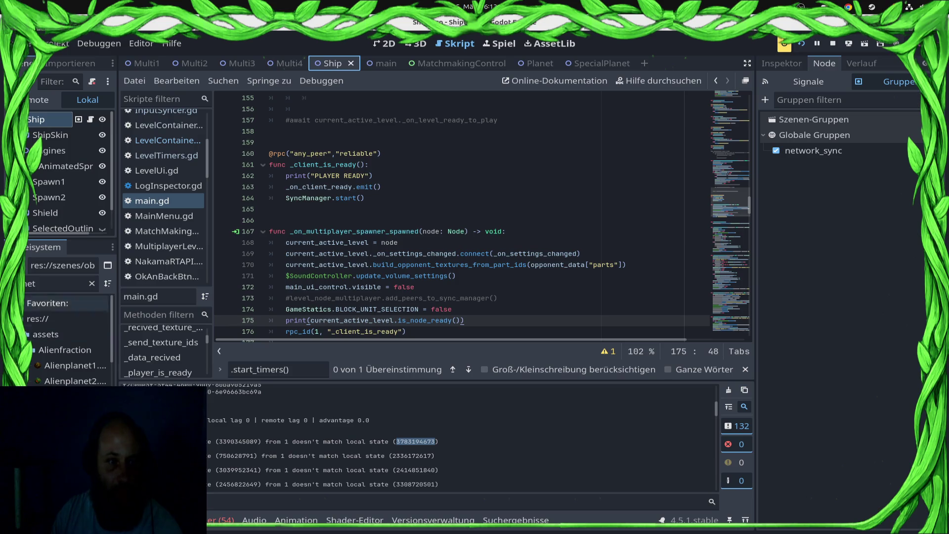
click(49, 119)
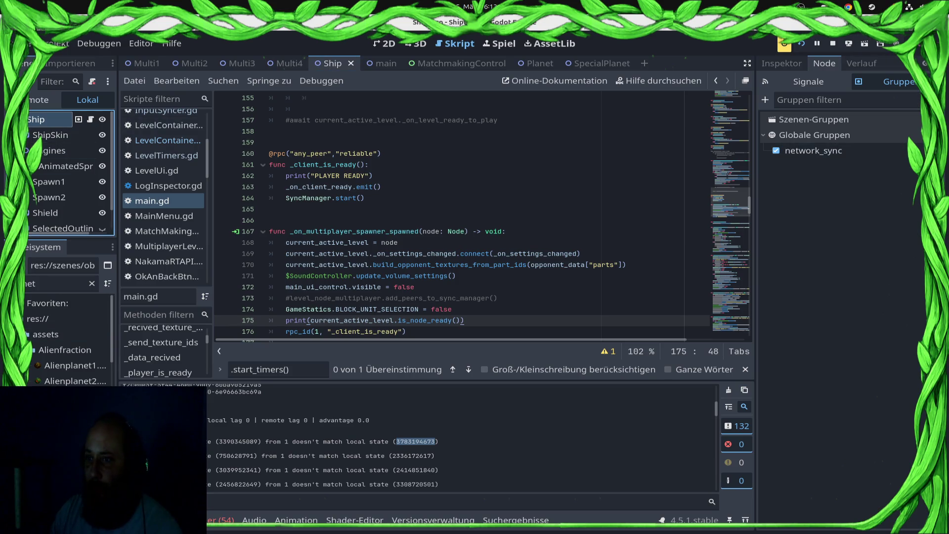
click(776, 150)
scroll(483, 216, down, 10)
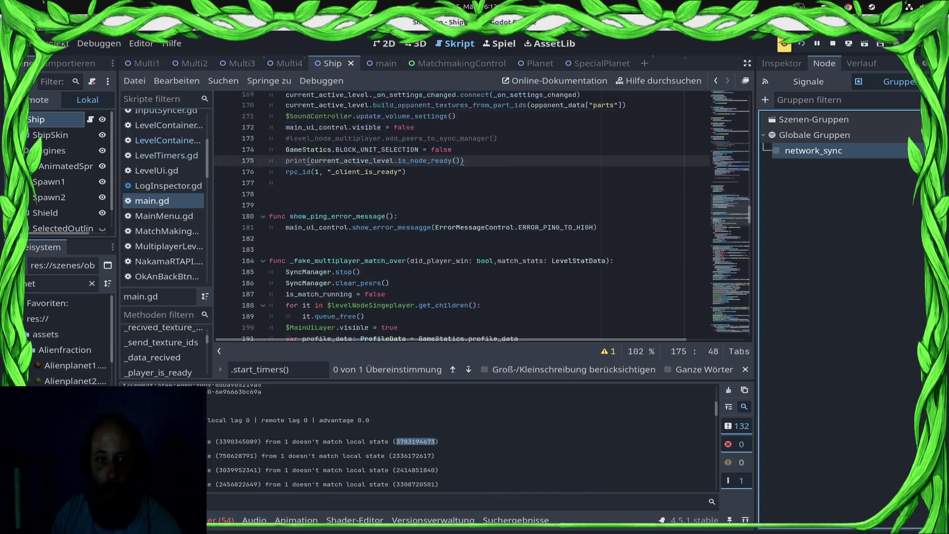
Review the Ship.gd script, then redeploy the game to the Samsung phone.
click(90, 119)
scroll(482, 217, down, 10)
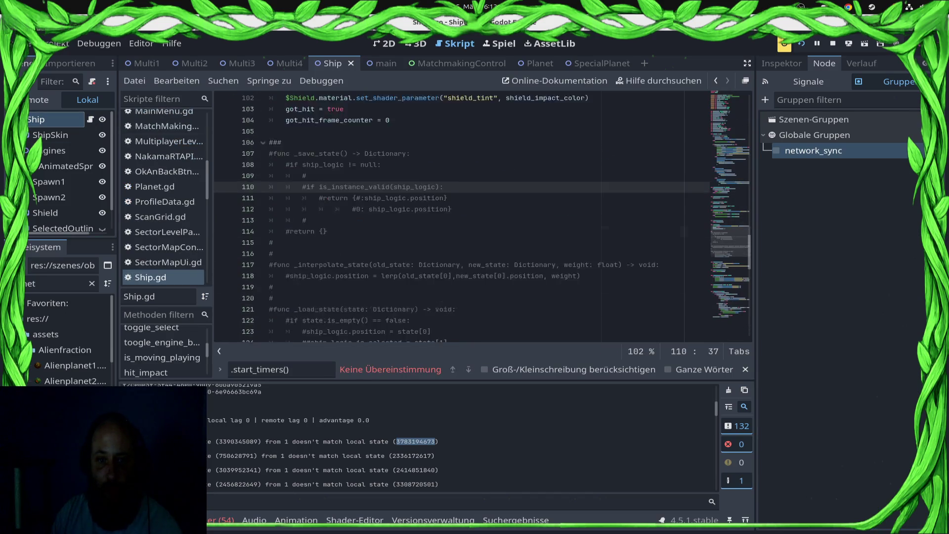
scroll(482, 216, down, 7)
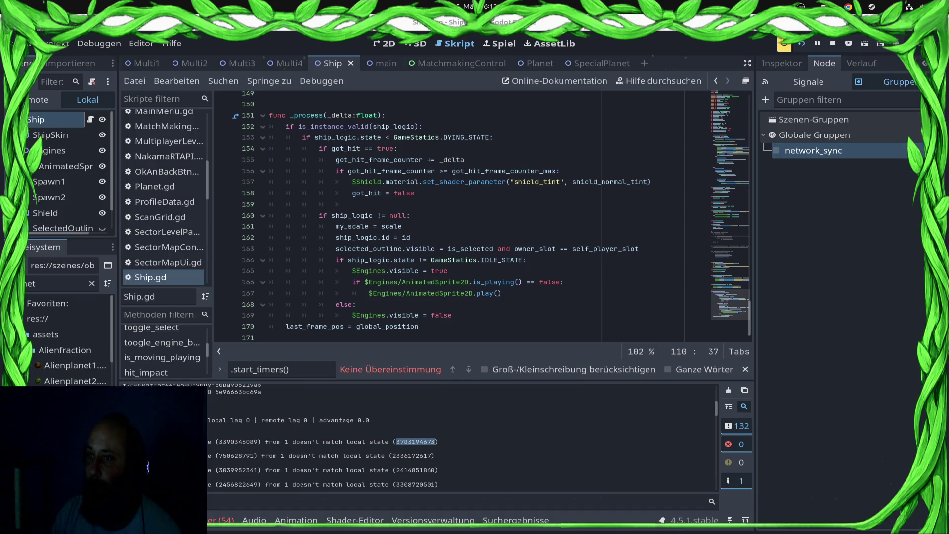
click(848, 43)
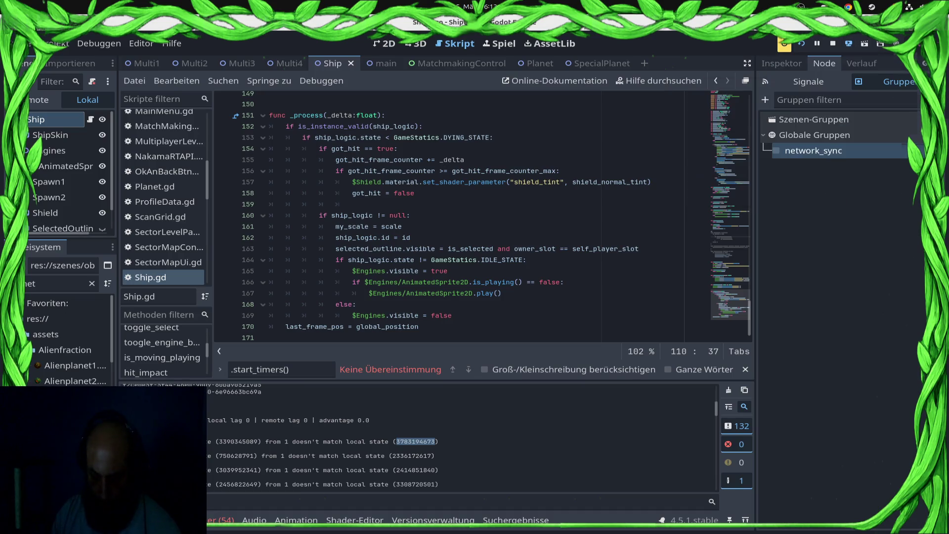
click(825, 79)
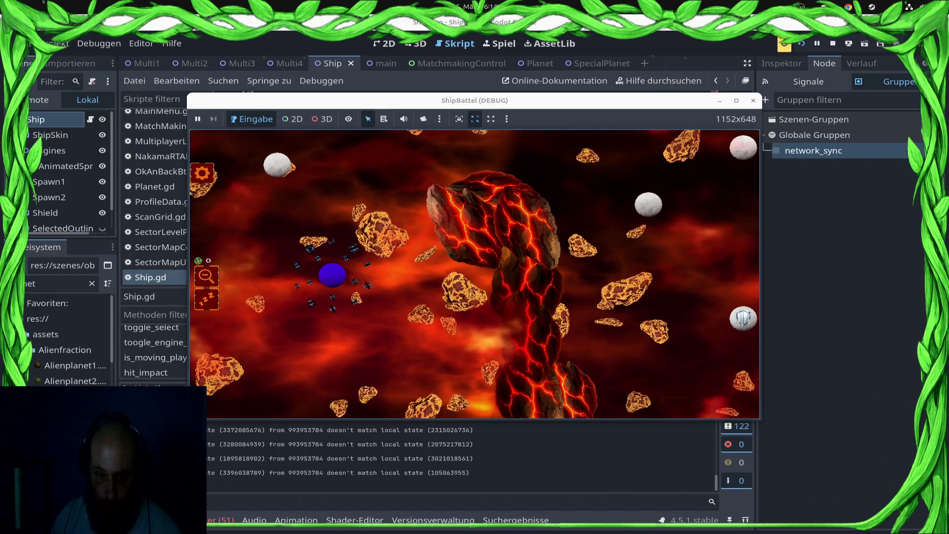
Close the game window, check a mismatched state hash in the Output log, and stop the project.
key(F8)
double_click(242, 458)
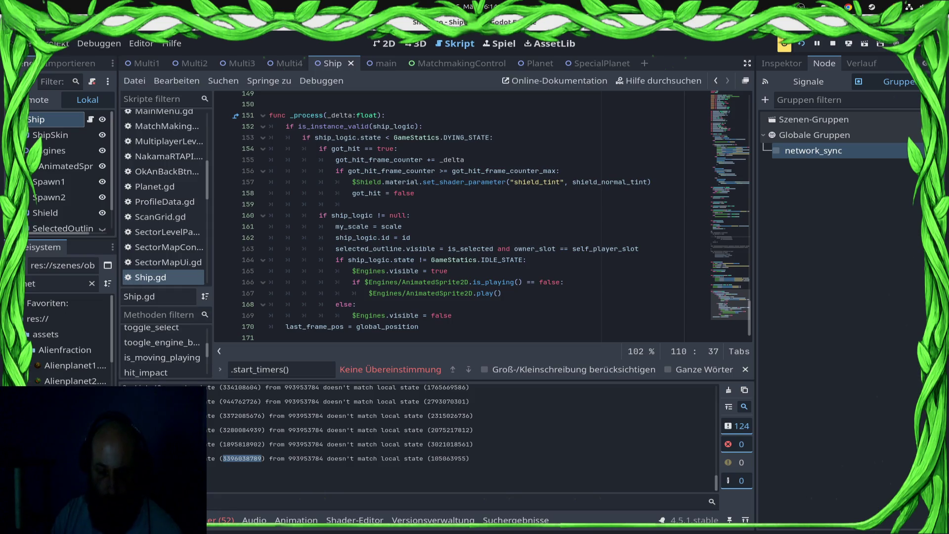
scroll(243, 458, up, 1)
scroll(242, 458, down, 1)
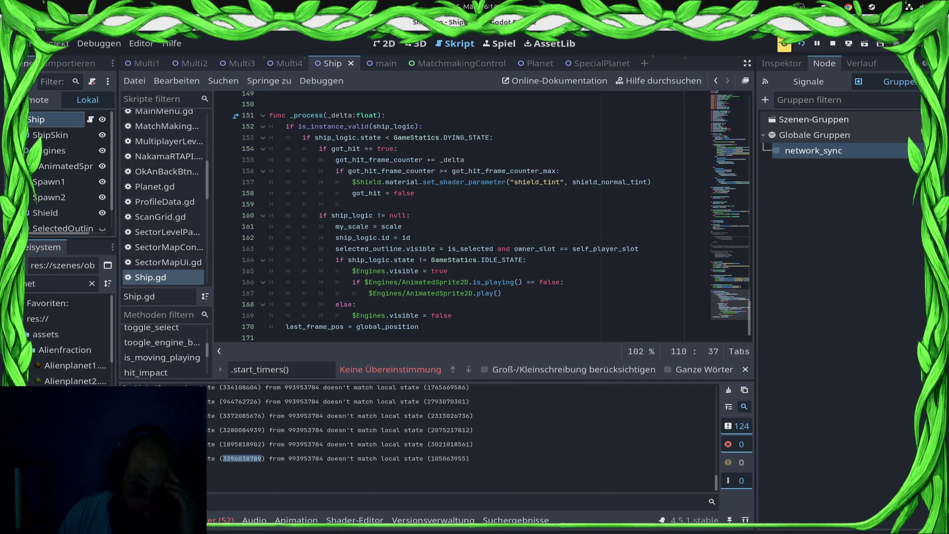
key(F8)
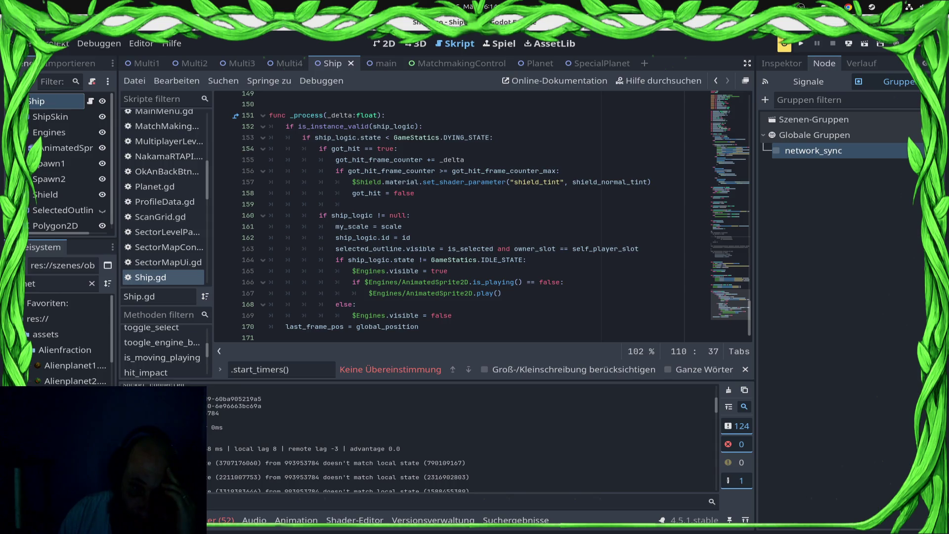
Open main.gd and jump to the _client_is_ready handler.
scroll(163, 267, up, 3)
click(151, 226)
scroll(475, 213, down, 20)
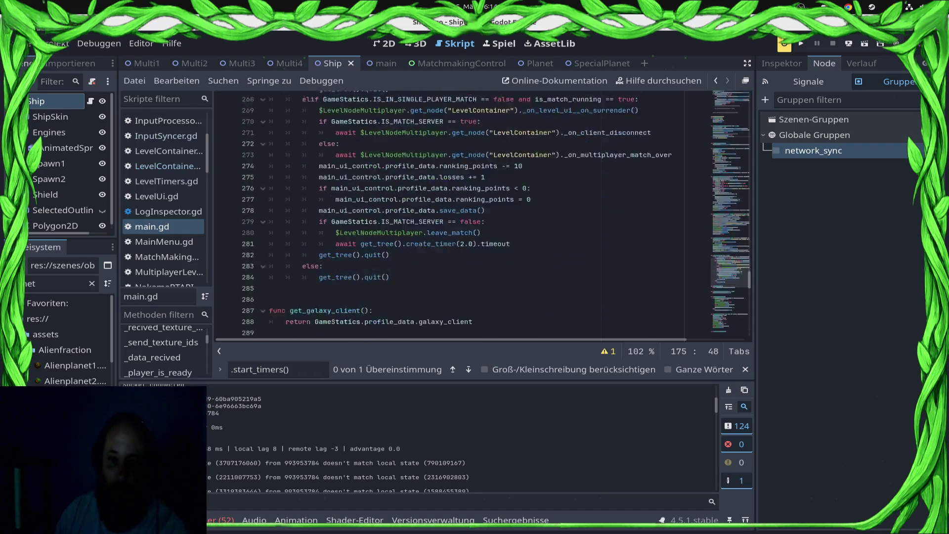
scroll(474, 212, down, 8)
scroll(475, 213, down, 12)
scroll(474, 213, up, 11)
scroll(474, 212, up, 5)
scroll(163, 350, up, 1)
scroll(163, 350, down, 6)
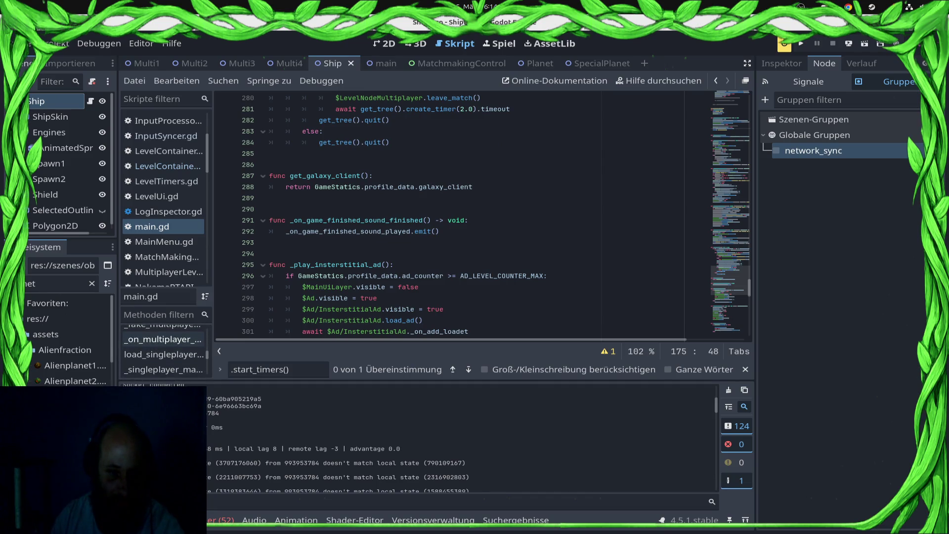
click(163, 339)
scroll(475, 212, down, 8)
scroll(474, 212, down, 10)
scroll(475, 213, up, 6)
scroll(474, 213, up, 20)
scroll(475, 212, down, 4)
Delete the SyncManager.start() call on line 164 and save main.gd.
click(365, 200)
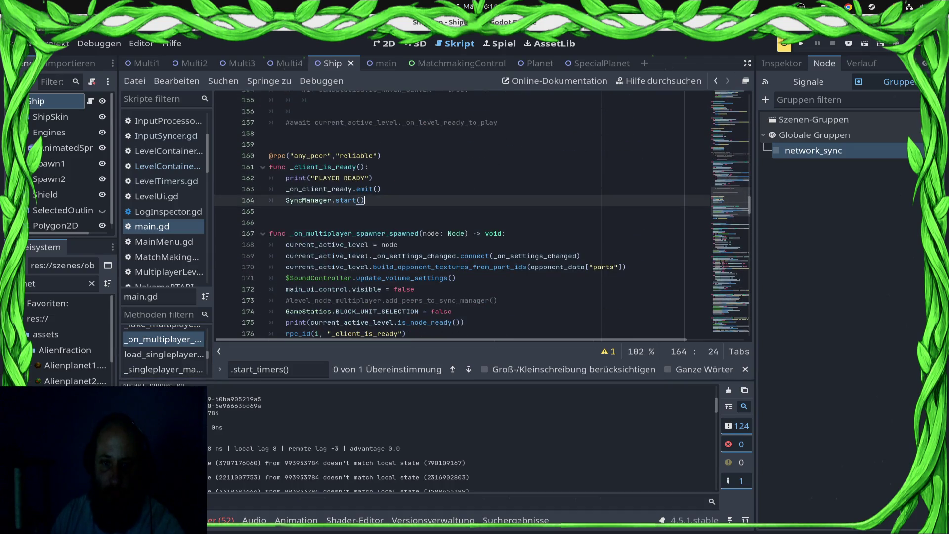
key(shift+Home)
key(BackSpace)
key(ctrl+s)
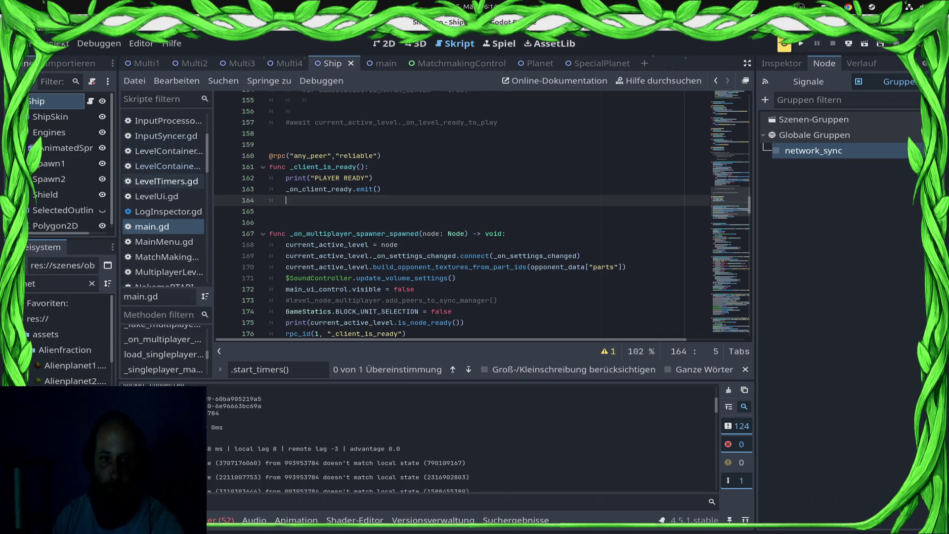
In the level container script, remove start_timers() from _on_sync_started, then undo it.
click(163, 166)
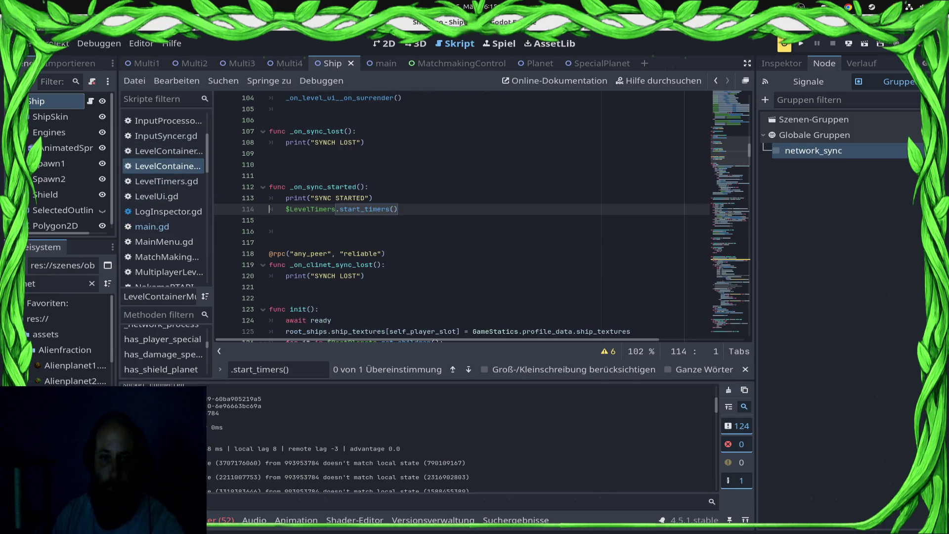
click(398, 209)
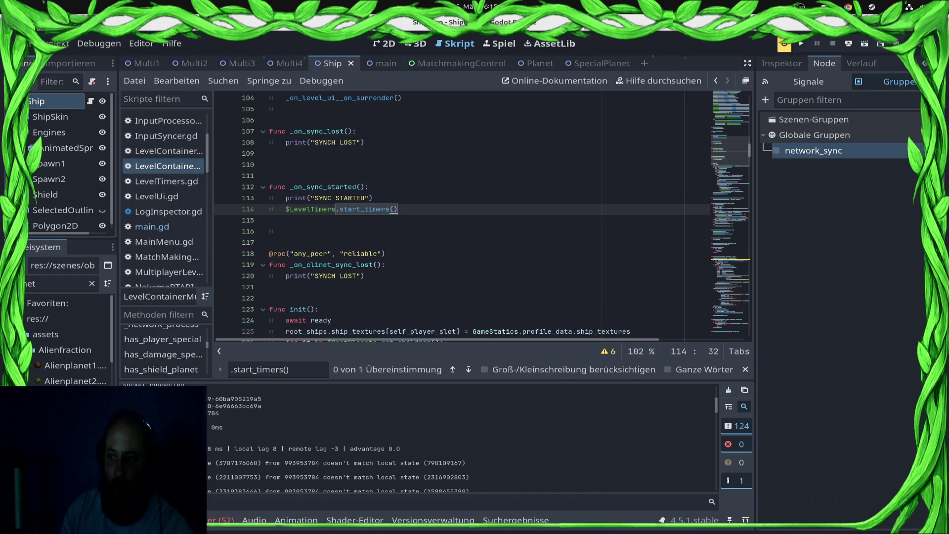
key(shift+Home)
key(BackSpace)
key(ctrl+s)
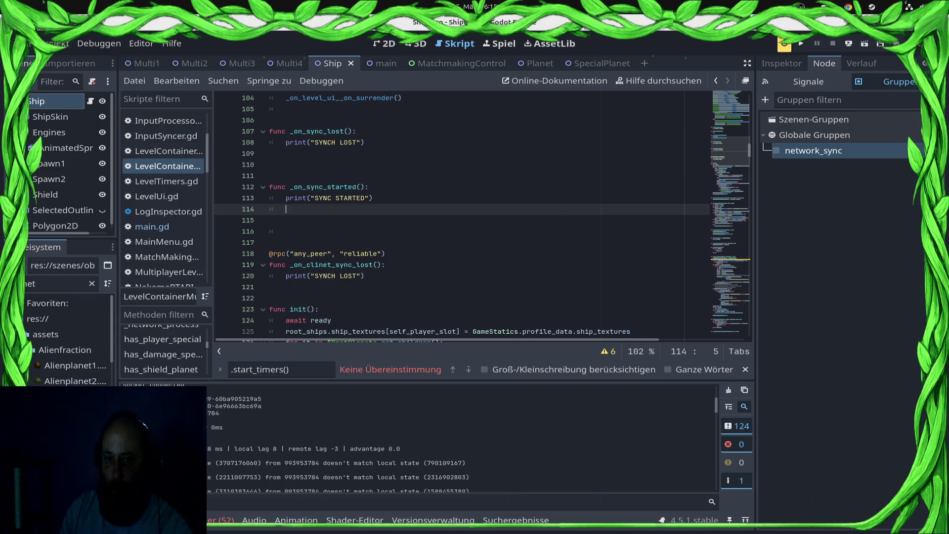
key(ctrl+z)
key(ctrl+s)
Locate the root_ships.tick() line and the planet loop in _network_process.
scroll(482, 215, down, 8)
scroll(482, 215, down, 18)
scroll(482, 215, down, 3)
scroll(481, 214, up, 3)
scroll(482, 215, down, 2)
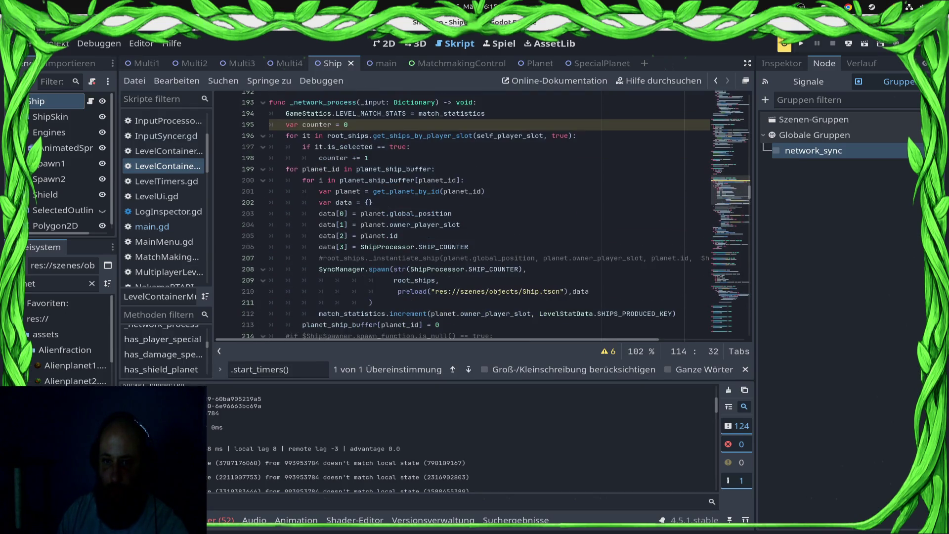
scroll(482, 215, up, 8)
scroll(482, 215, down, 13)
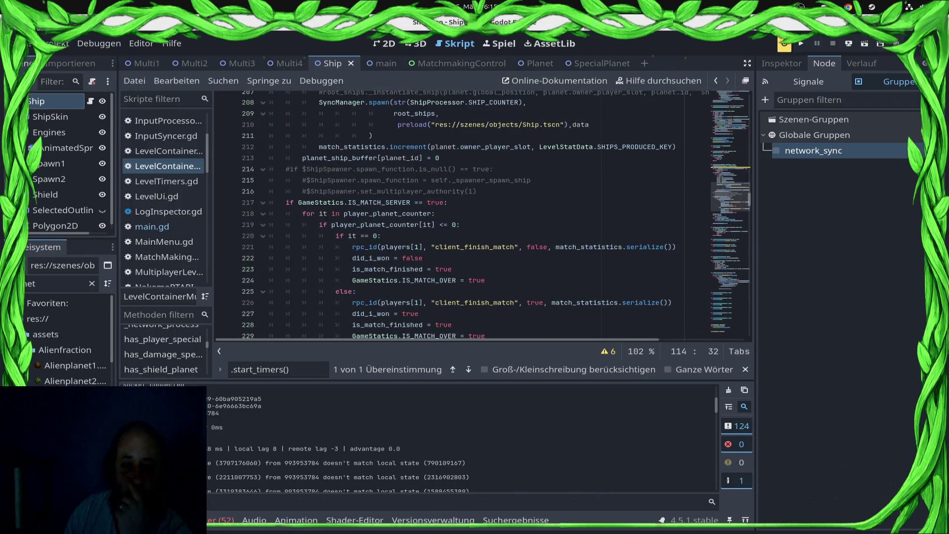
scroll(482, 215, down, 6)
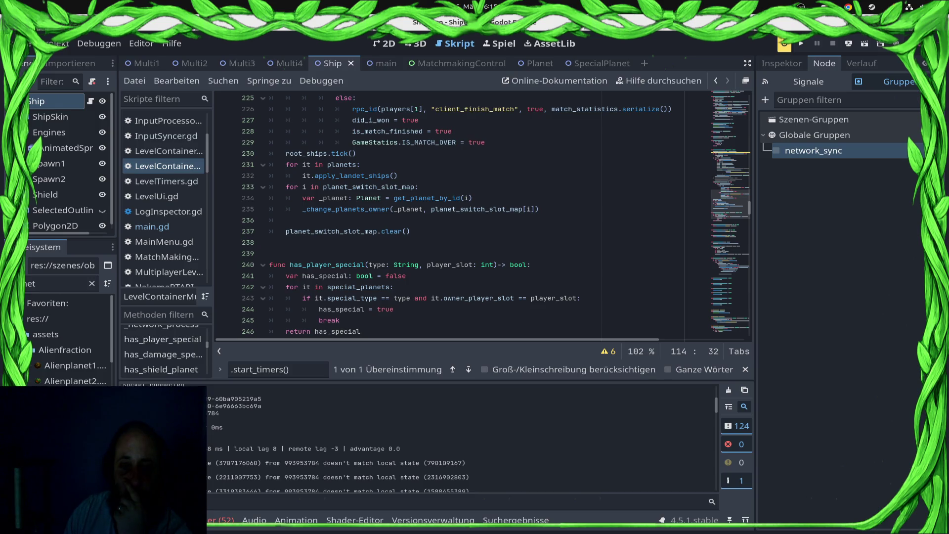
click(285, 220)
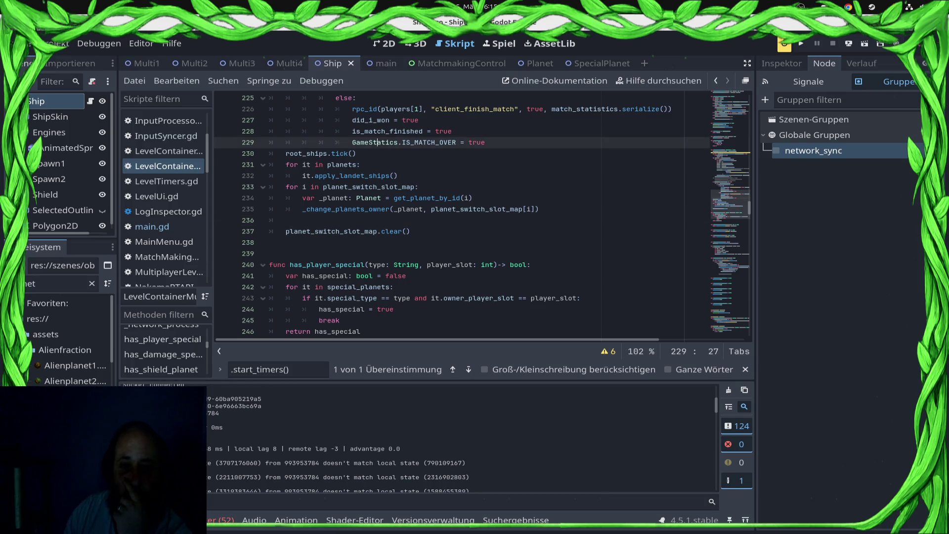
click(357, 153)
click(269, 153)
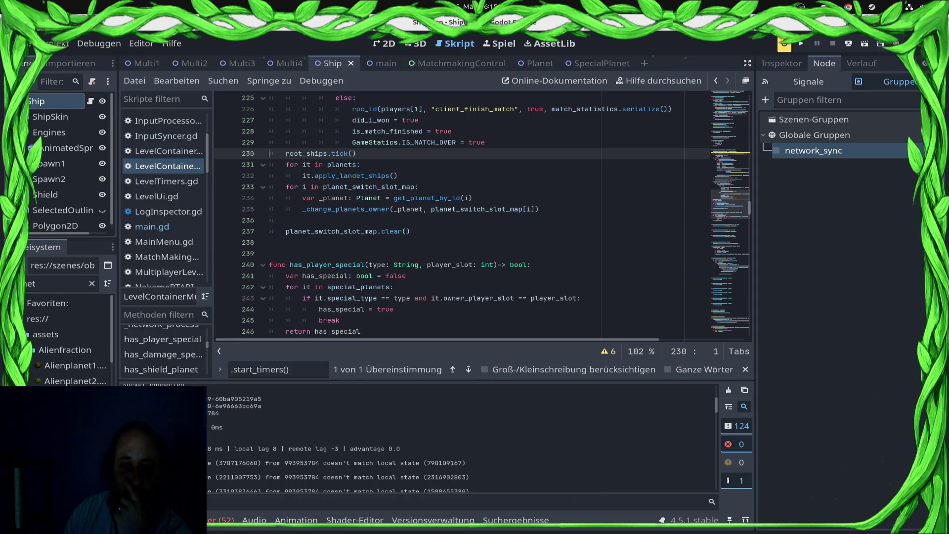
click(357, 153)
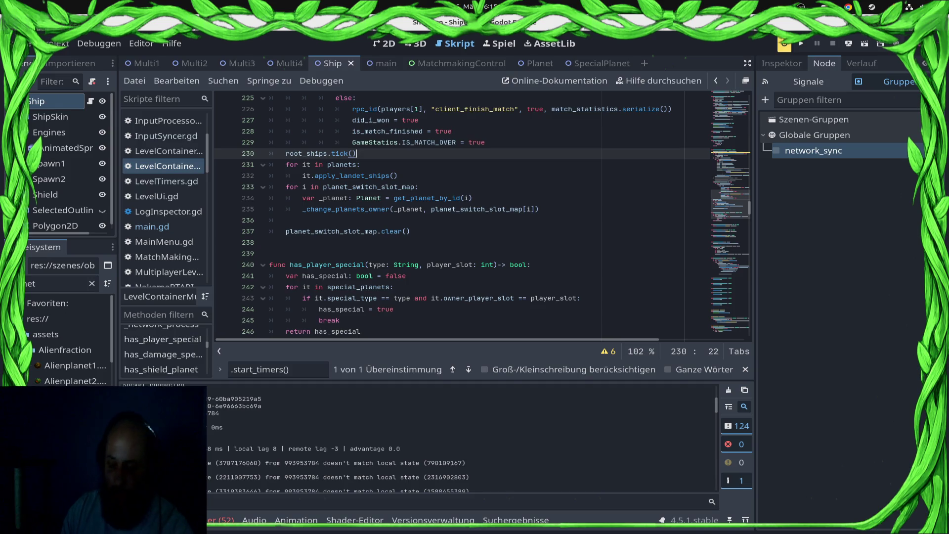
Move root_ships.tick() to just before planet_switch_slot_map.clear() and save.
key(shift+Home)
key(ctrl+c)
key(BackSpace)
key(Down)
key(Down)
key(Down)
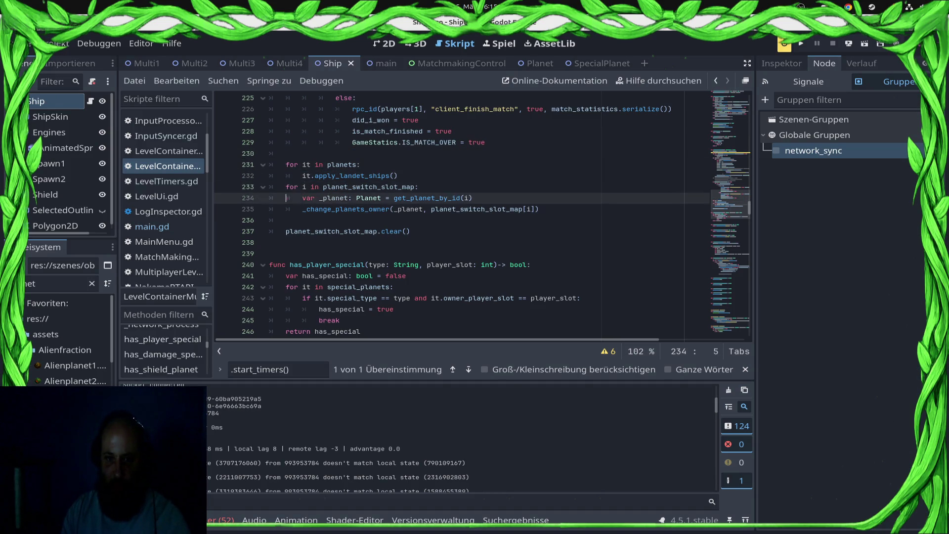
key(ctrl+v)
key(ctrl+s)
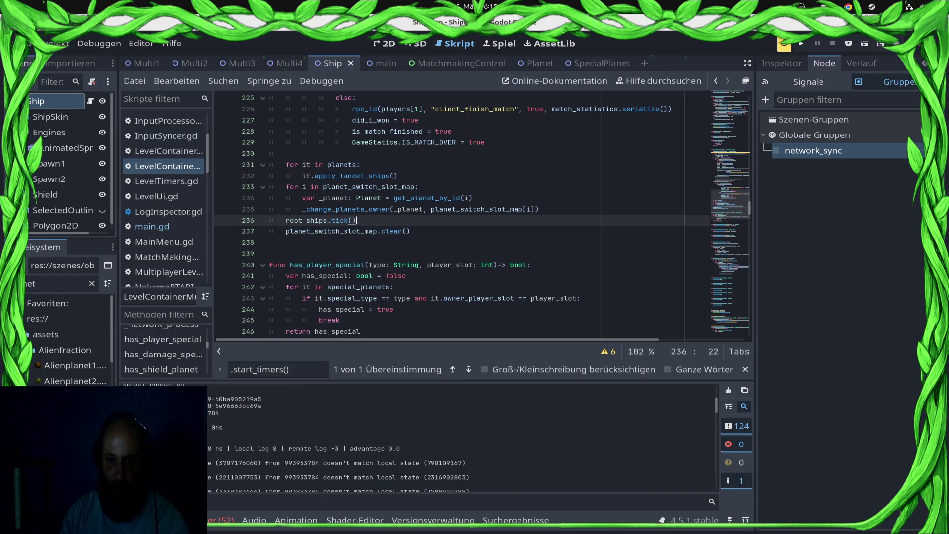
mouse_move(351, 232)
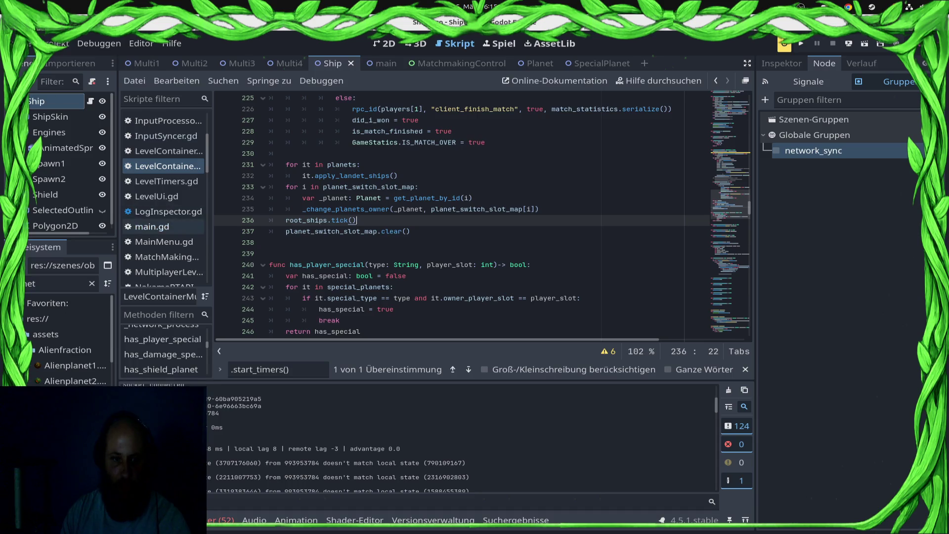
Review the SyncManager signal connections in the level container script, then switch to main.gd.
scroll(445, 212, up, 5)
scroll(484, 213, up, 12)
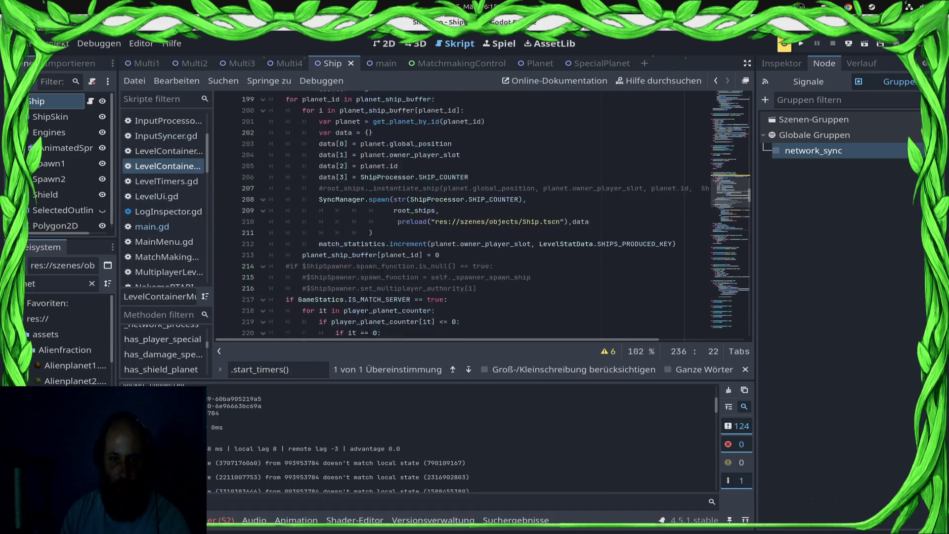
scroll(485, 212, up, 17)
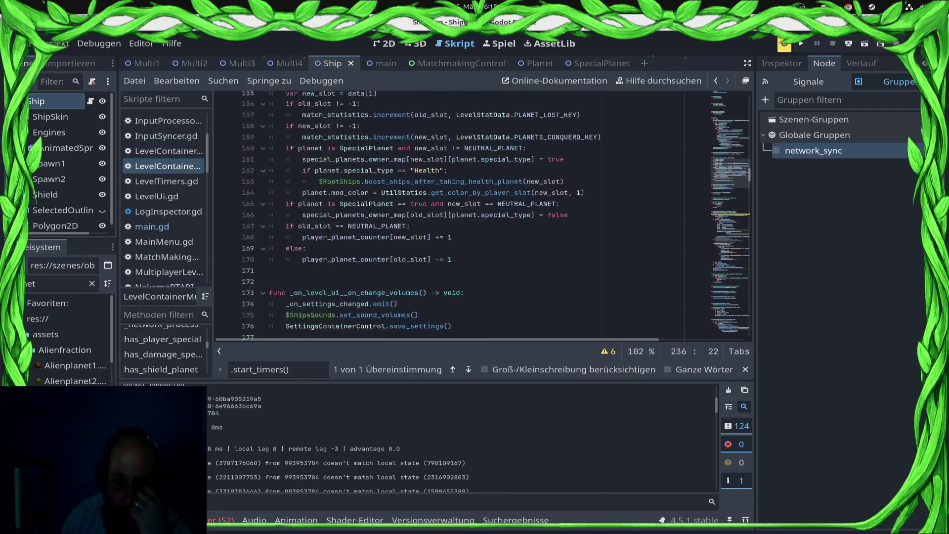
scroll(484, 213, up, 15)
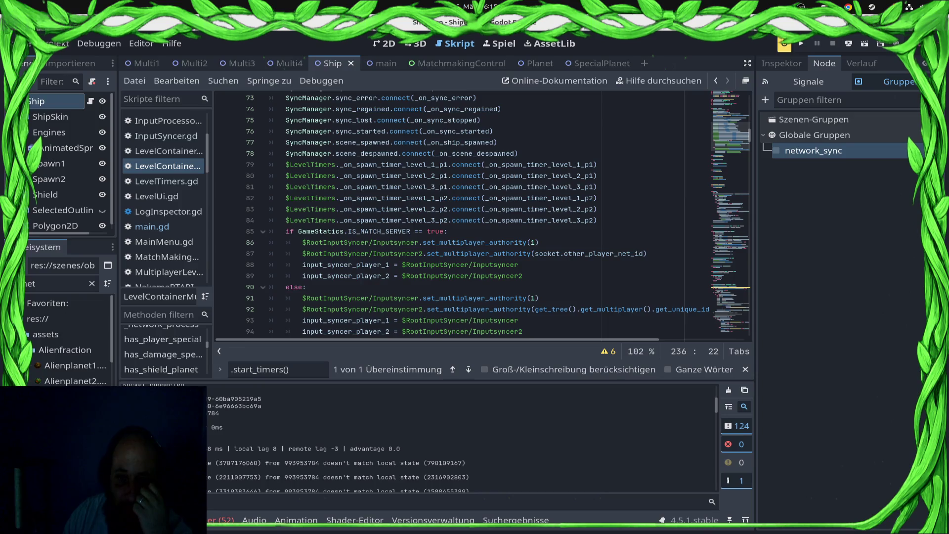
scroll(346, 232, down, 3)
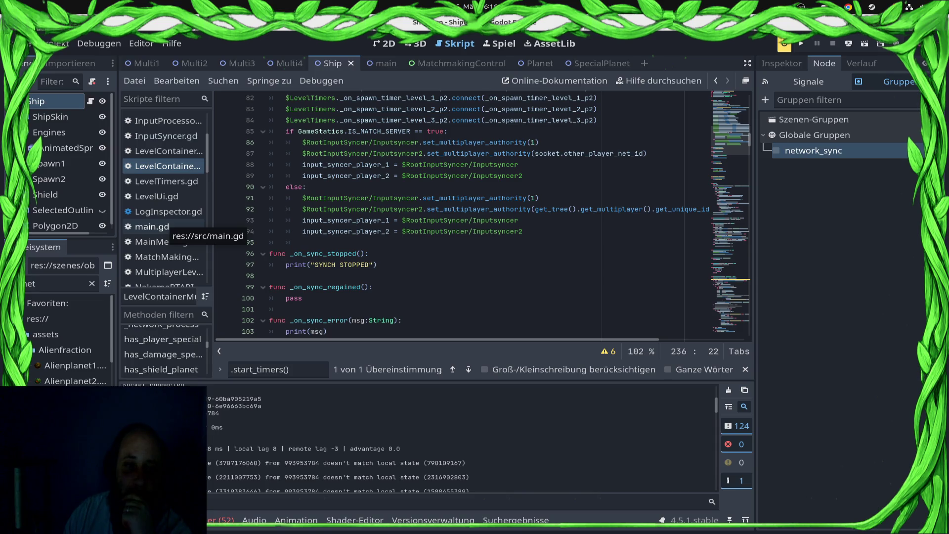
click(165, 228)
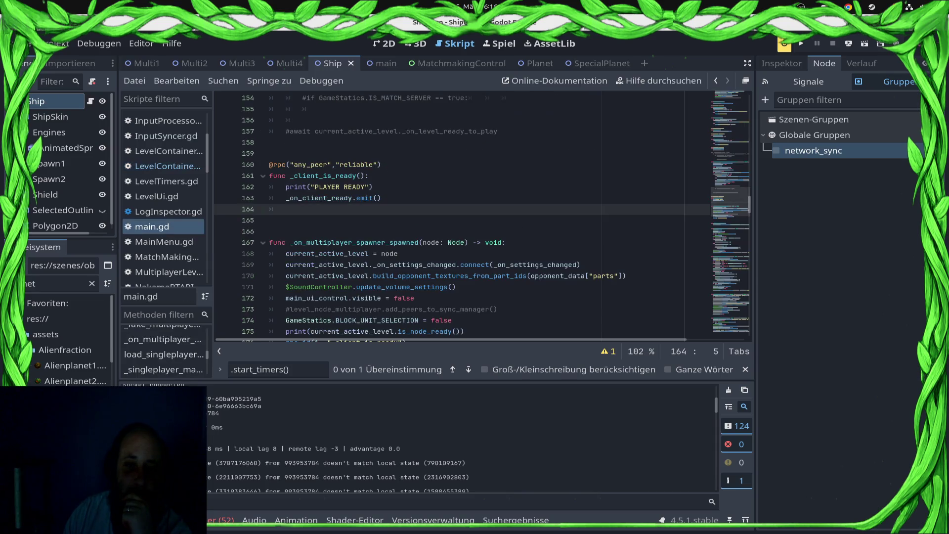
Delete the commented-out lines 152–157 in main.gd.
scroll(481, 213, up, 4)
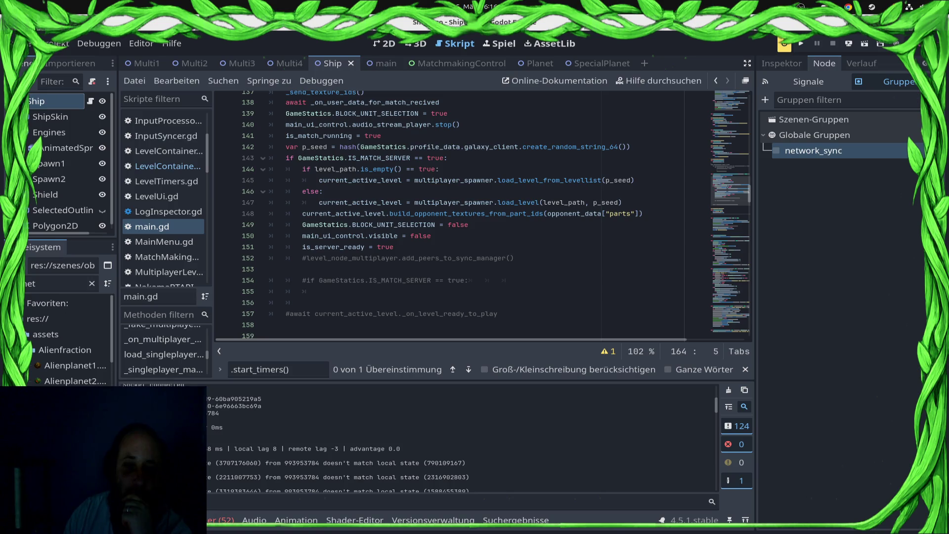
mouse_move(500, 320)
mouse_down()
mouse_move(317, 304)
mouse_move(270, 264)
mouse_up()
key(Delete)
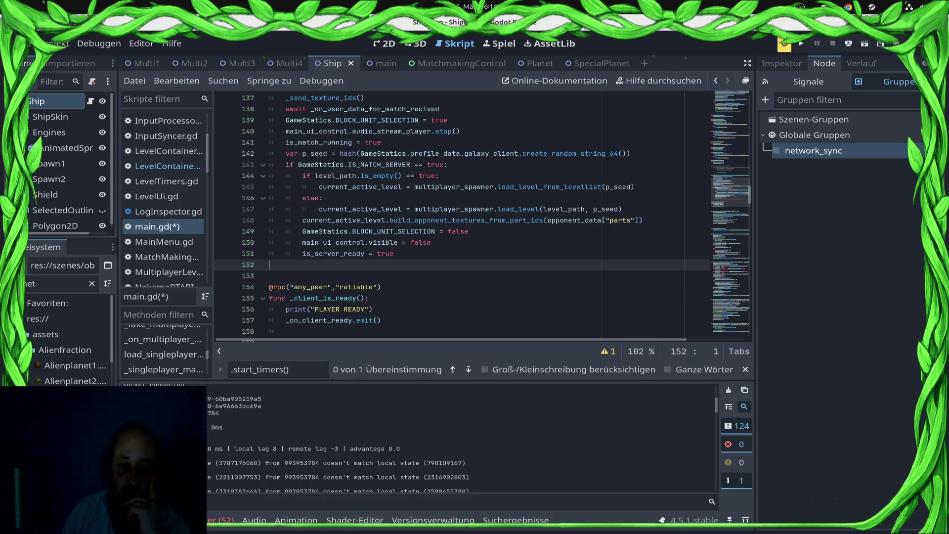
scroll(482, 213, down, 5)
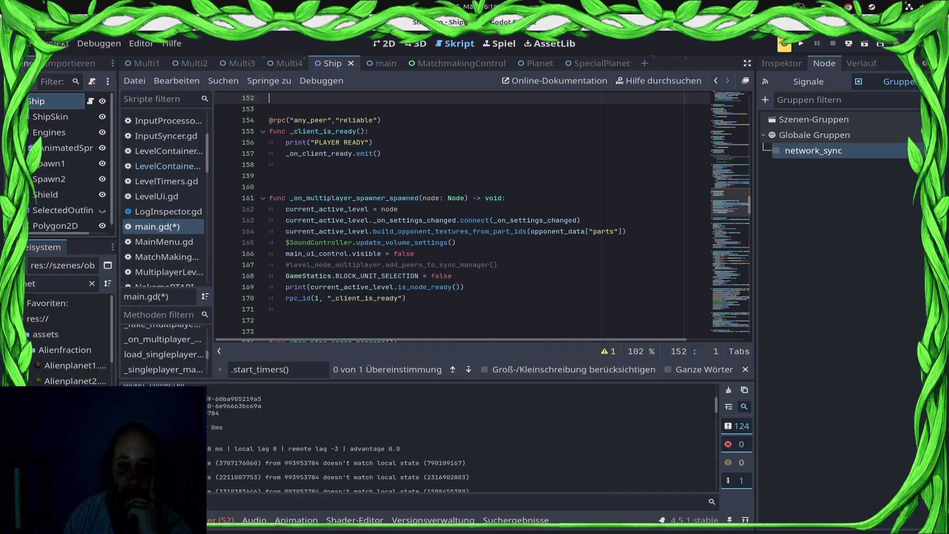
mouse_move(435, 287)
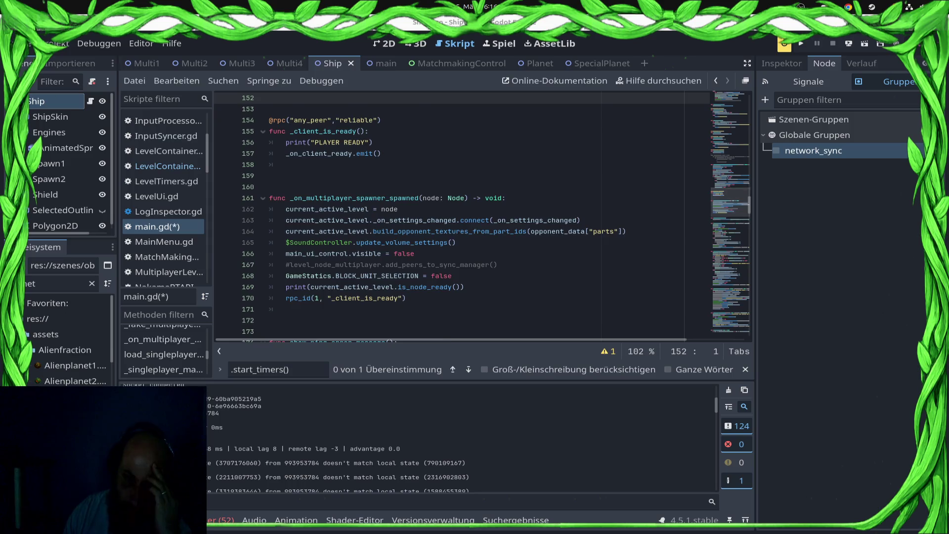
scroll(460, 212, up, 5)
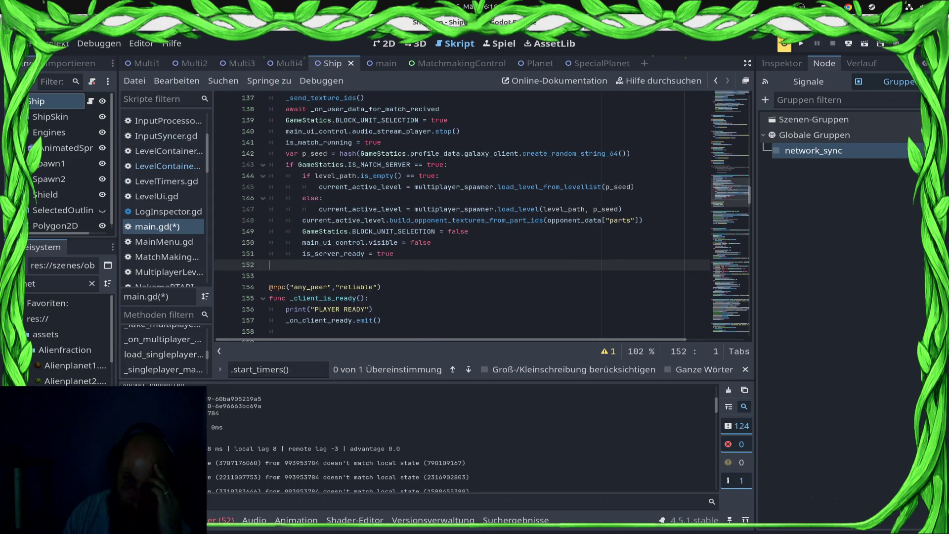
Add SyncManager.start() after is_server_ready = true, save, and return to the level container script.
click(431, 242)
key(Down)
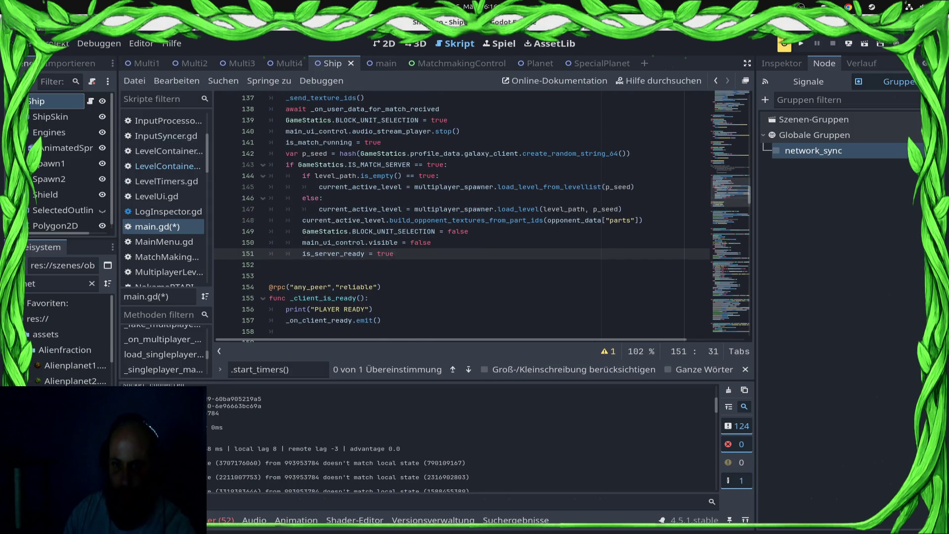
key(Return)
text(SyncM)
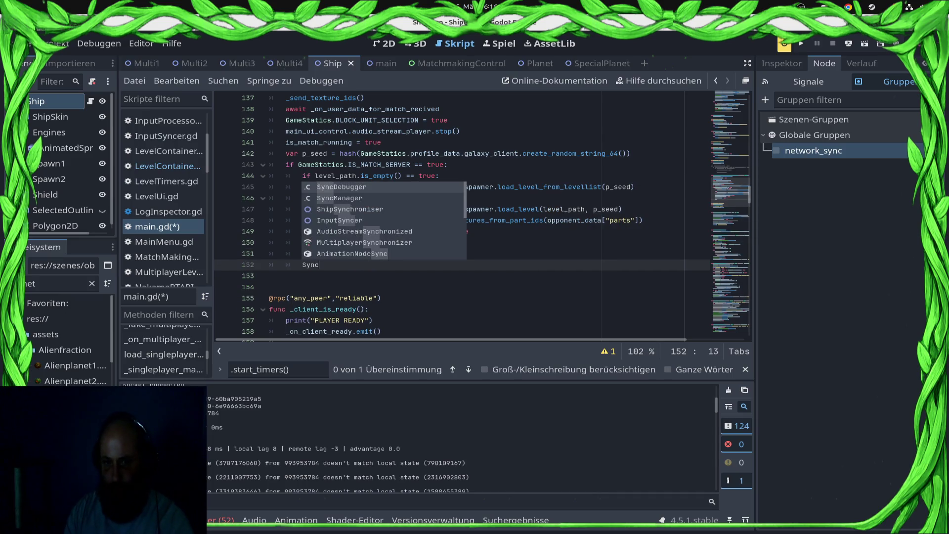
key(Return)
text(star)
key(Return)
key(ctrl+s)
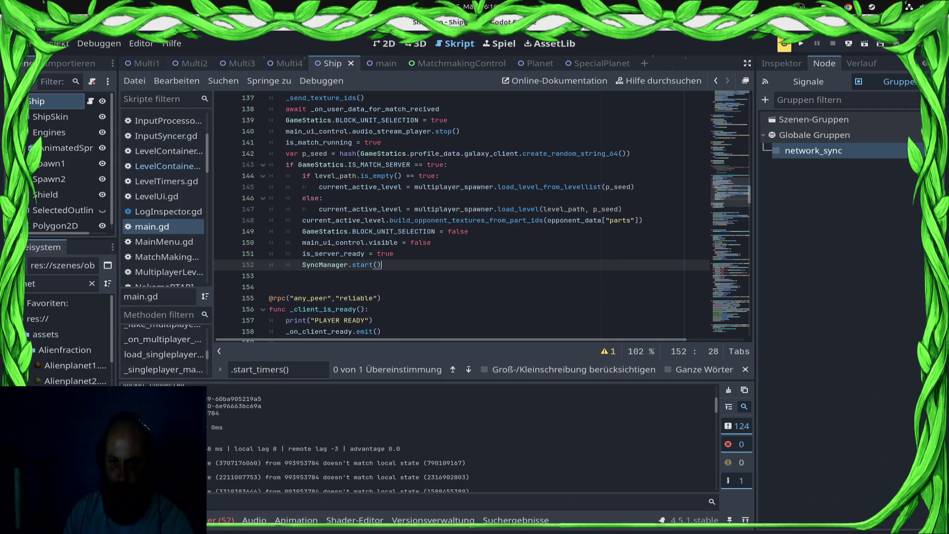
key(ctrl+shift+Return)
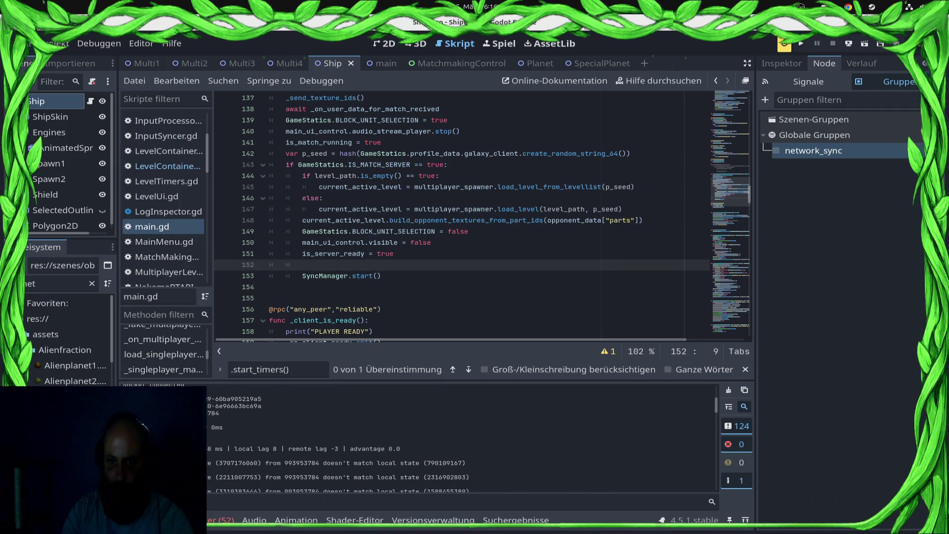
key(BackSpace)
key(BackSpace)
key(BackSpace)
key(ctrl+s)
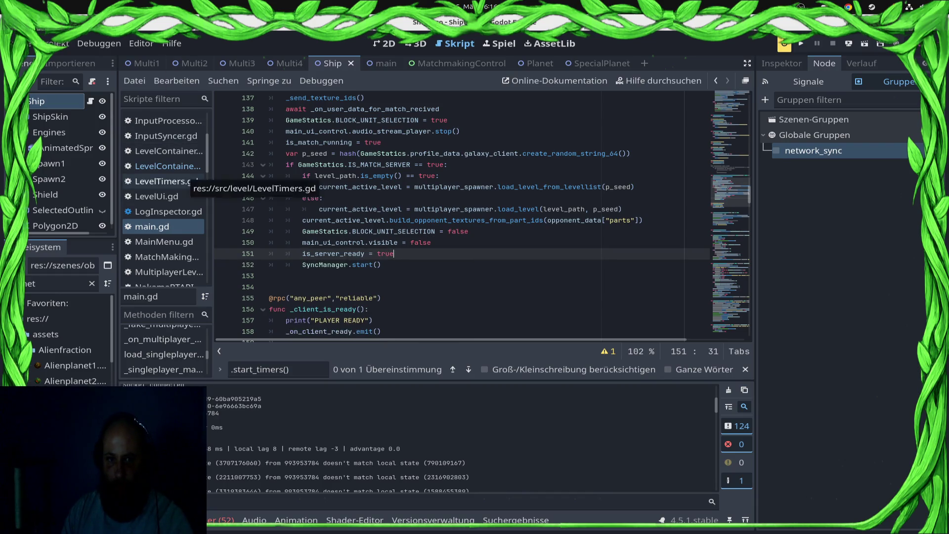
click(163, 166)
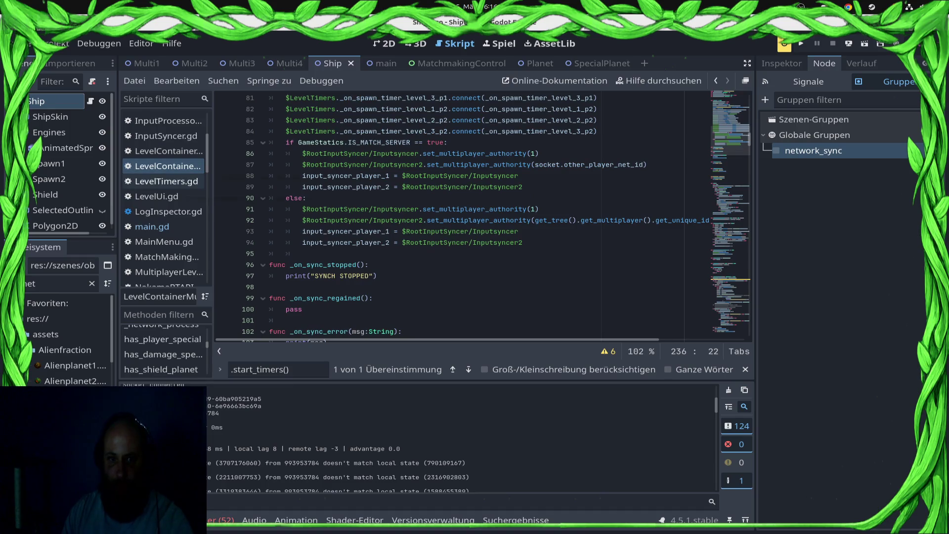
Inspect the level.init() call on line 32 of the multiplayer level spawner script.
click(151, 226)
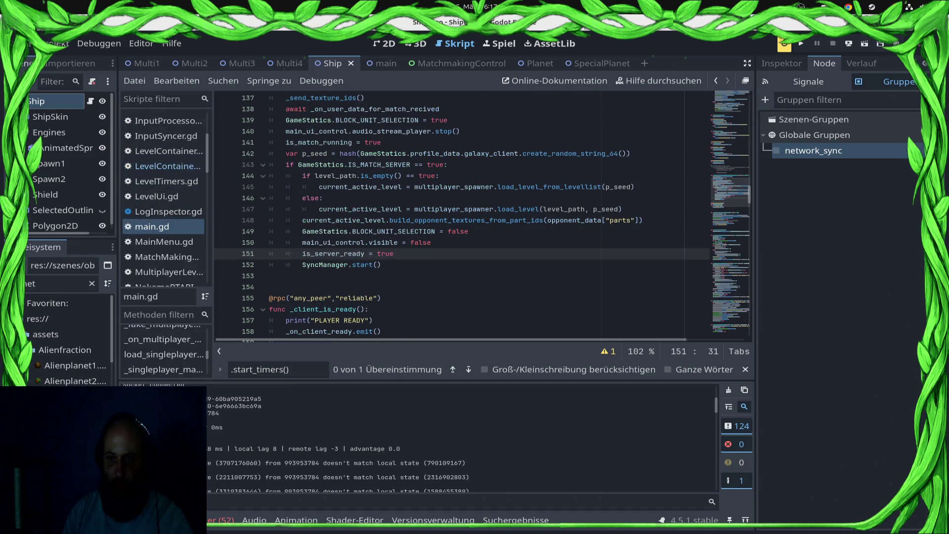
ctrl+click(544, 187)
scroll(482, 216, up, 8)
scroll(481, 217, down, 3)
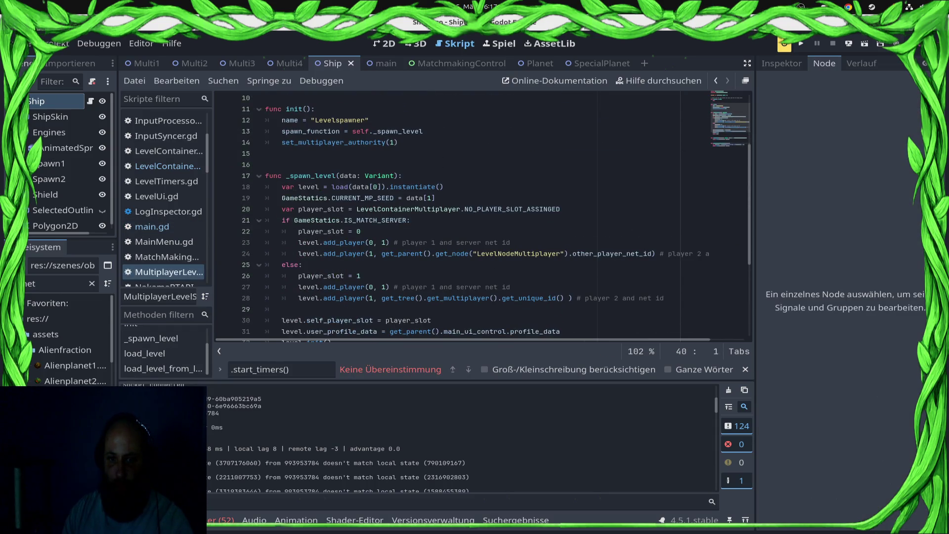
scroll(481, 217, down, 3)
click(307, 198)
double_click(314, 198)
scroll(163, 198, up, 3)
scroll(163, 179, down, 3)
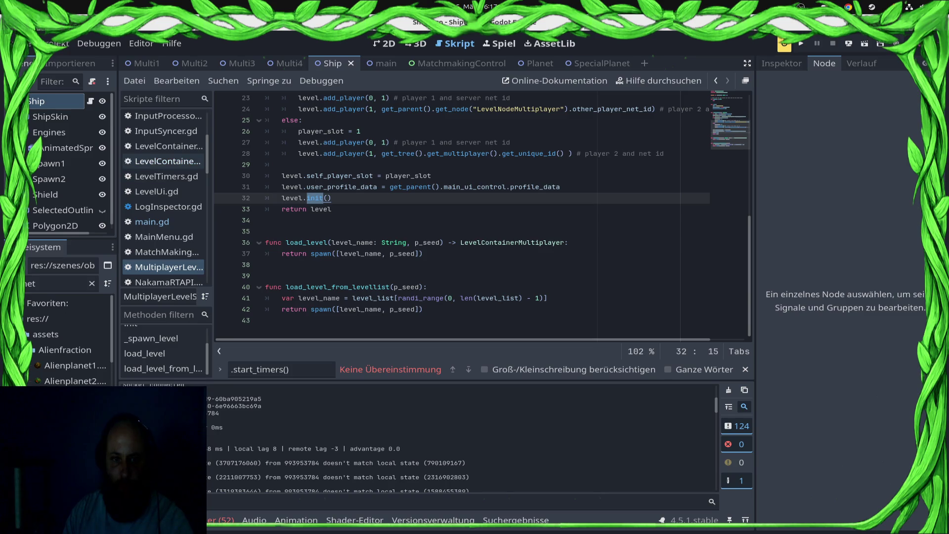
Delete the 'await ready' line at the top of init() in LevelContainerMultiplayer.gd and save.
click(163, 161)
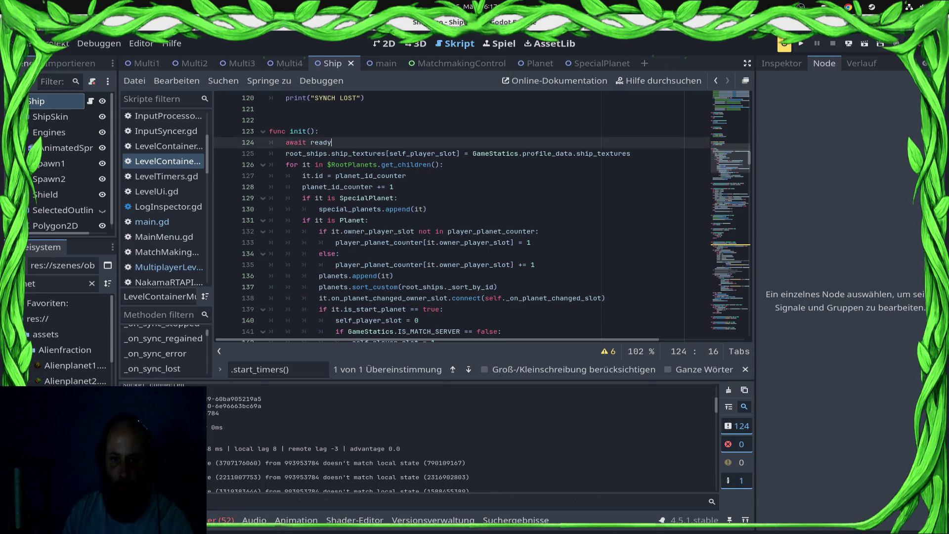
key(shift+Home)
key(BackSpace)
key(BackSpace)
key(ctrl+s)
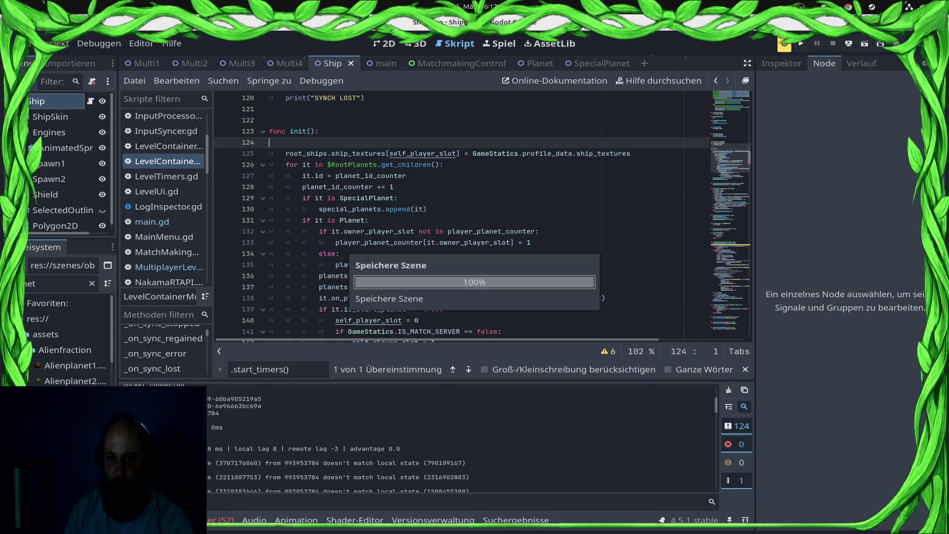
key(BackSpace)
key(ctrl+s)
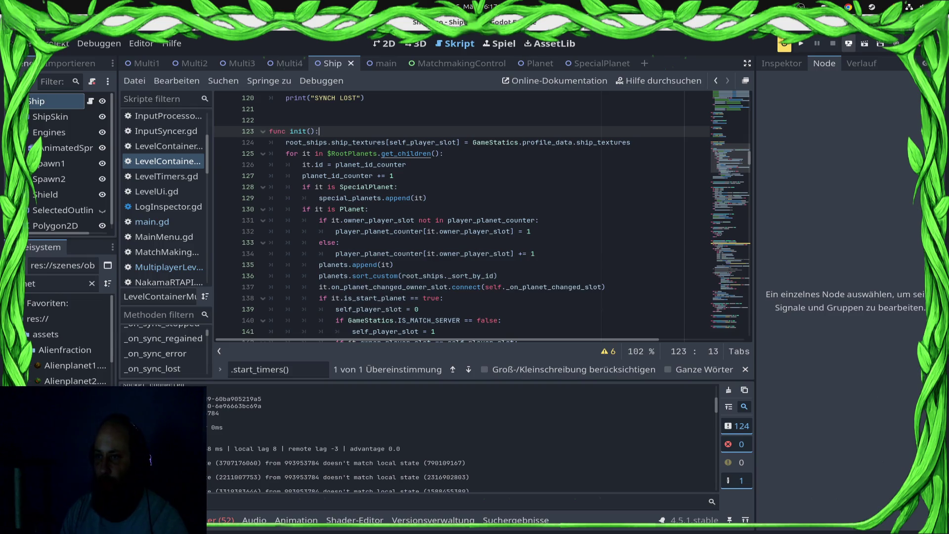
click(849, 43)
Deploy to the Samsung SM-S921B, run the game, and start a versus match.
click(835, 75)
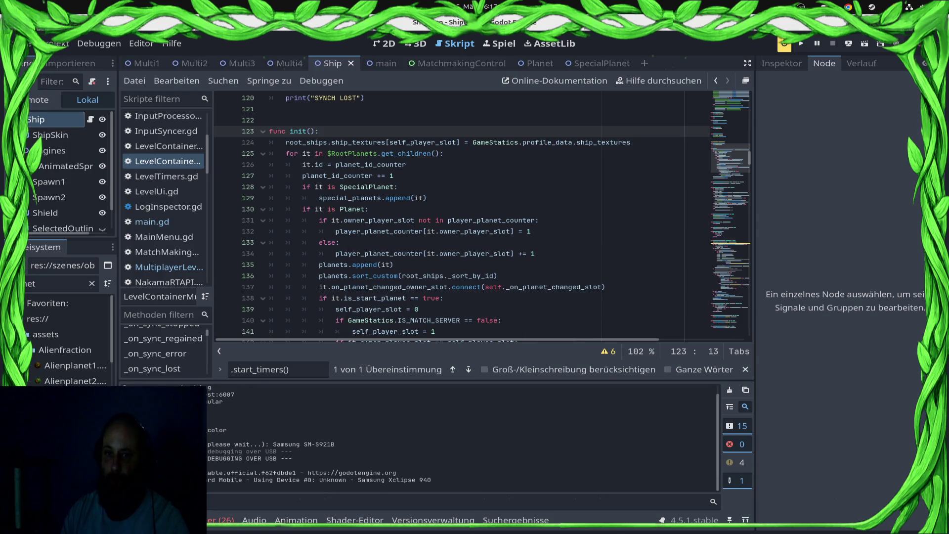
scroll(482, 215, down, 5)
scroll(482, 215, up, 2)
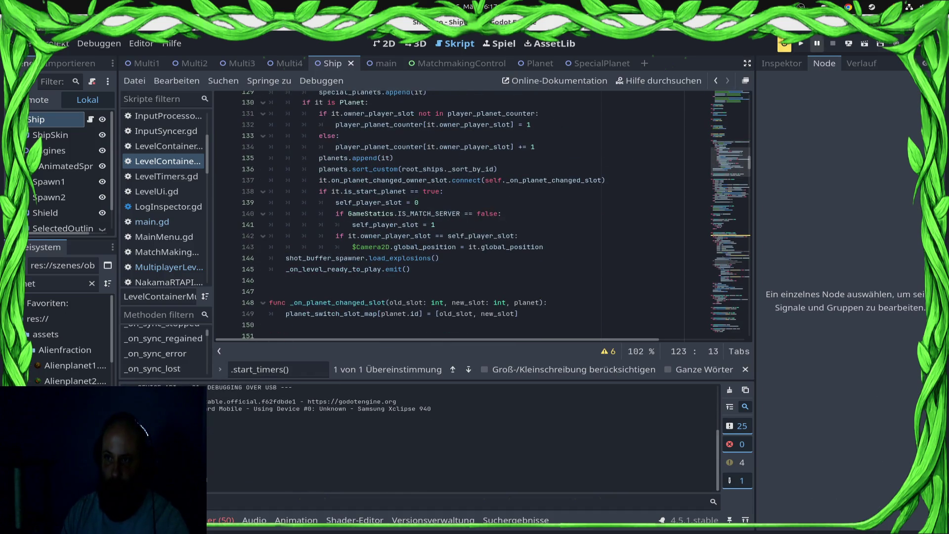
key(F5)
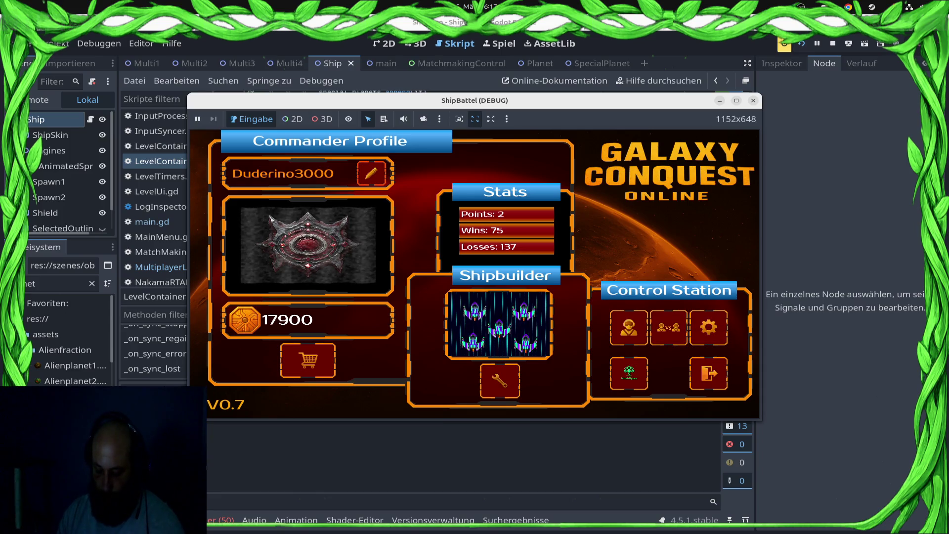
click(668, 327)
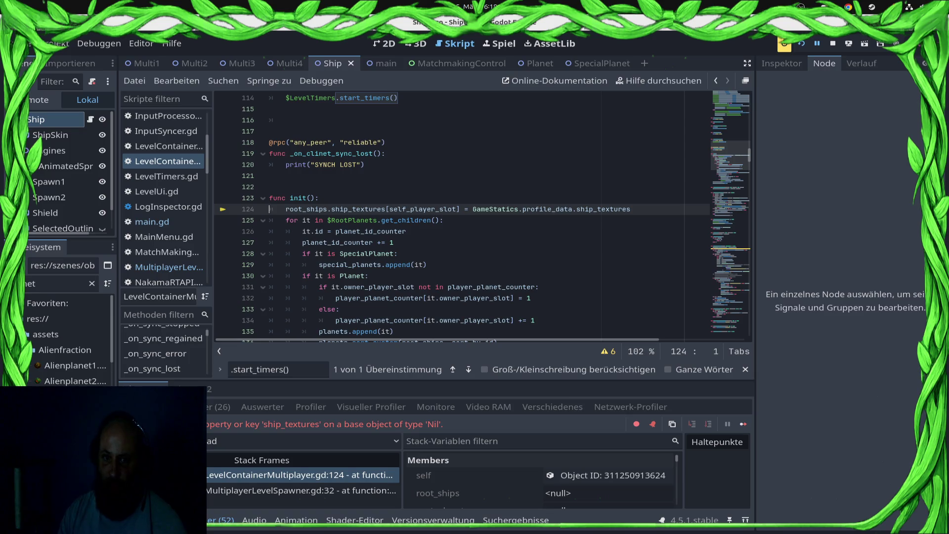
Stop the debug session, then add and remove an 'await ready' line in the level container's init, and save.
key(F8)
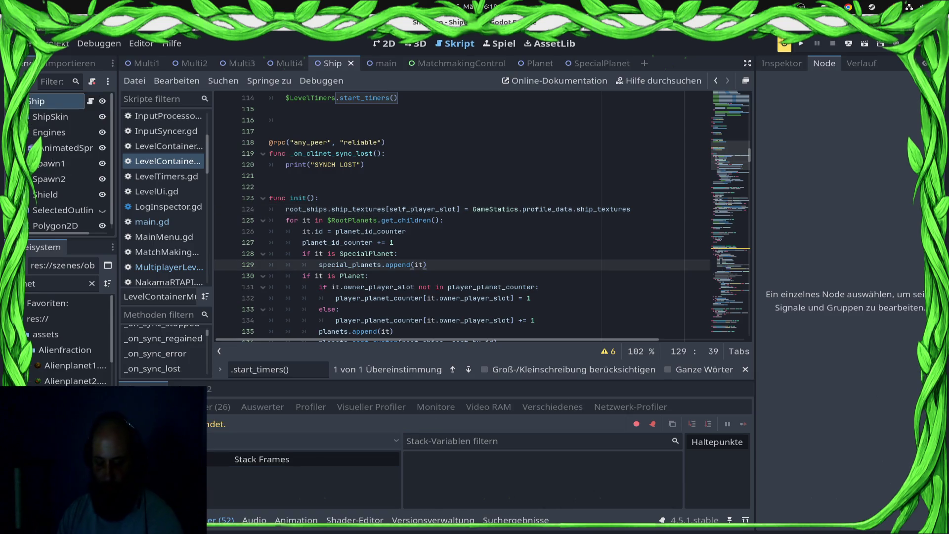
click(319, 198)
key(Return)
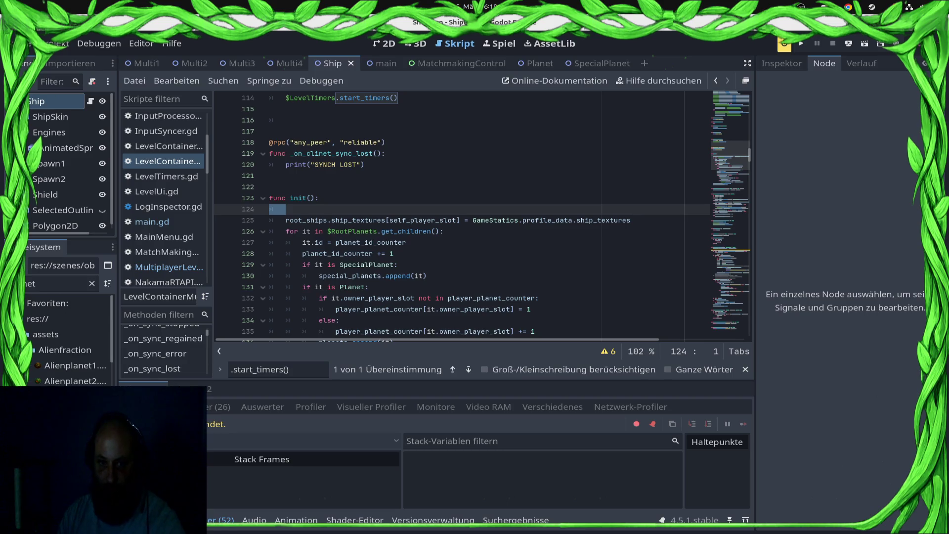
text(await ready)
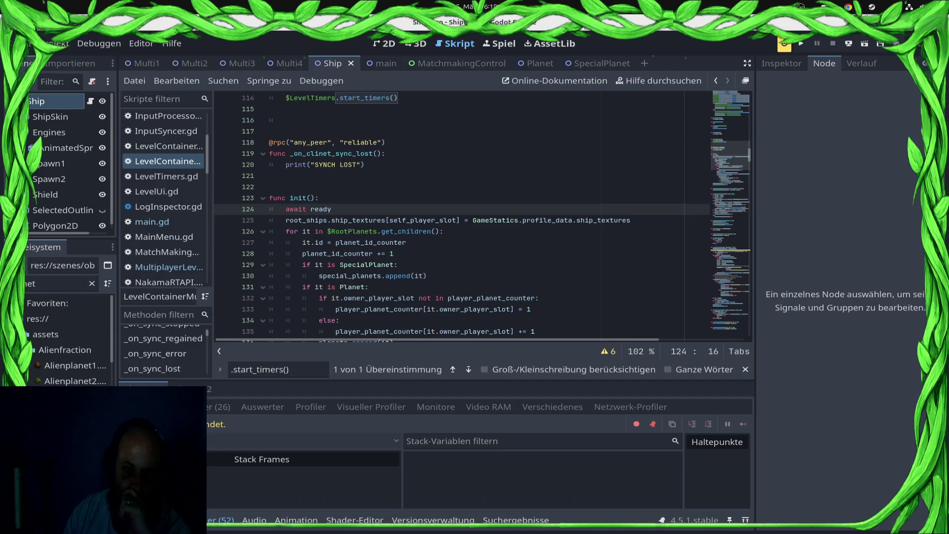
key(shift+Home)
key(BackSpace)
key(BackSpace)
key(BackSpace)
key(ctrl+s)
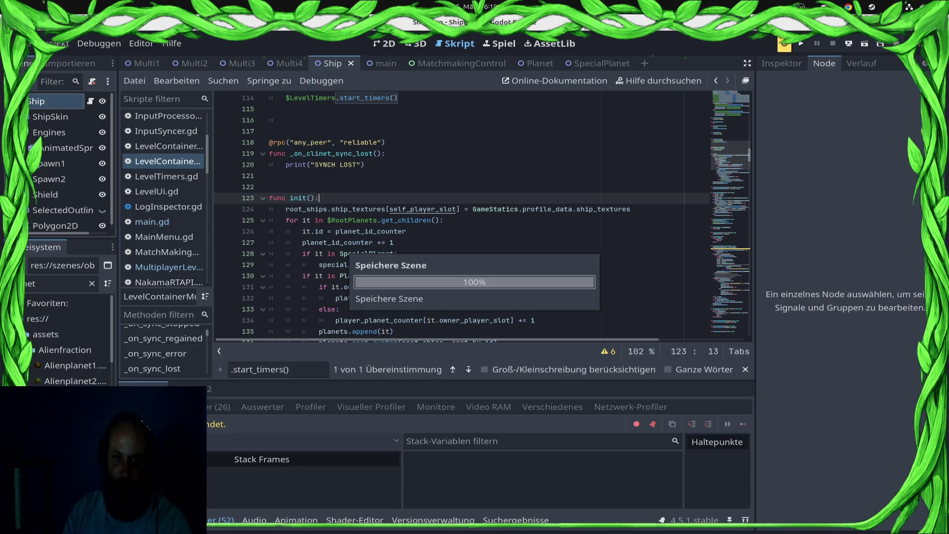
In main.gd, add current_active_level.init() after is_server_ready = true and save.
click(163, 237)
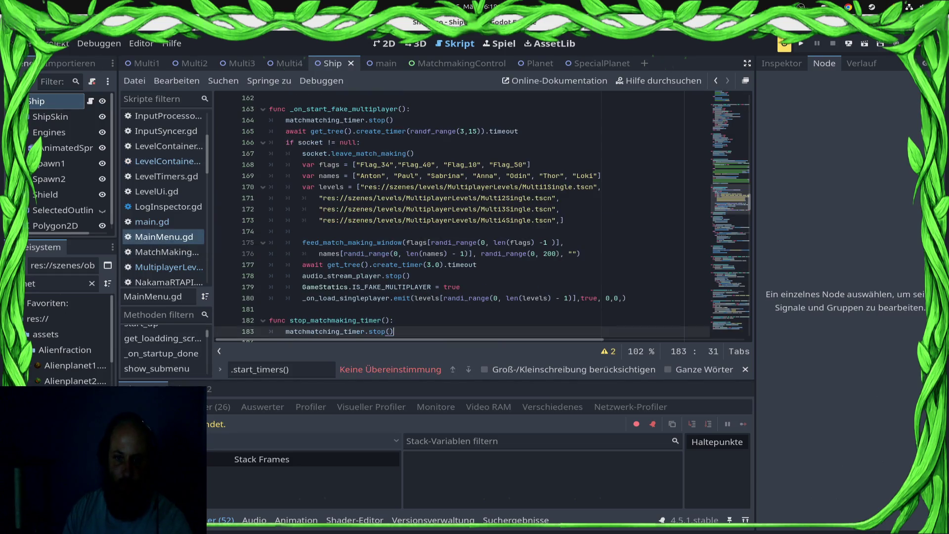
click(152, 222)
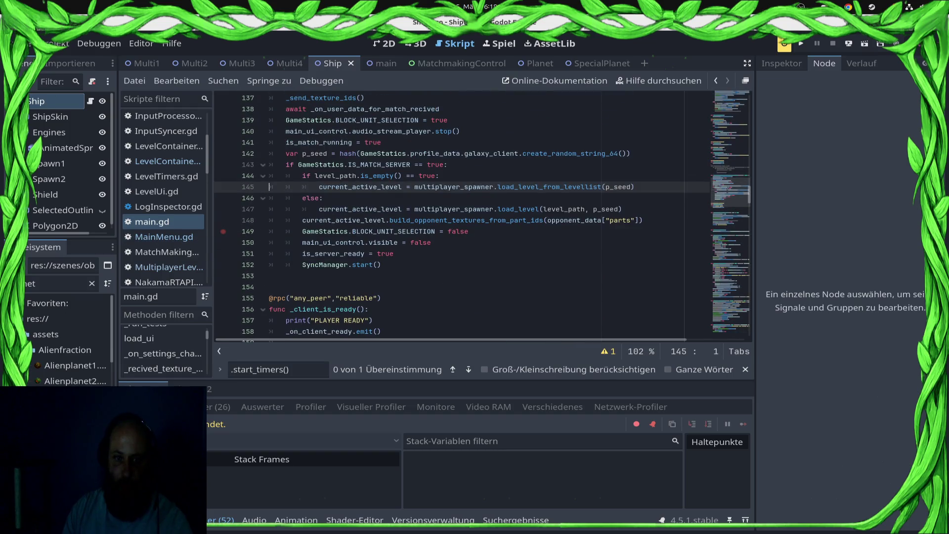
scroll(483, 213, down, 1)
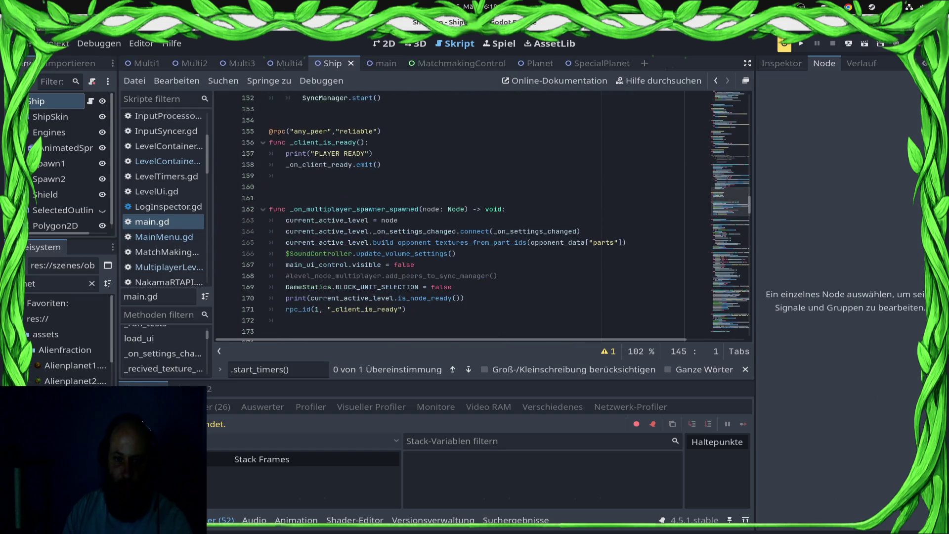
click(432, 209)
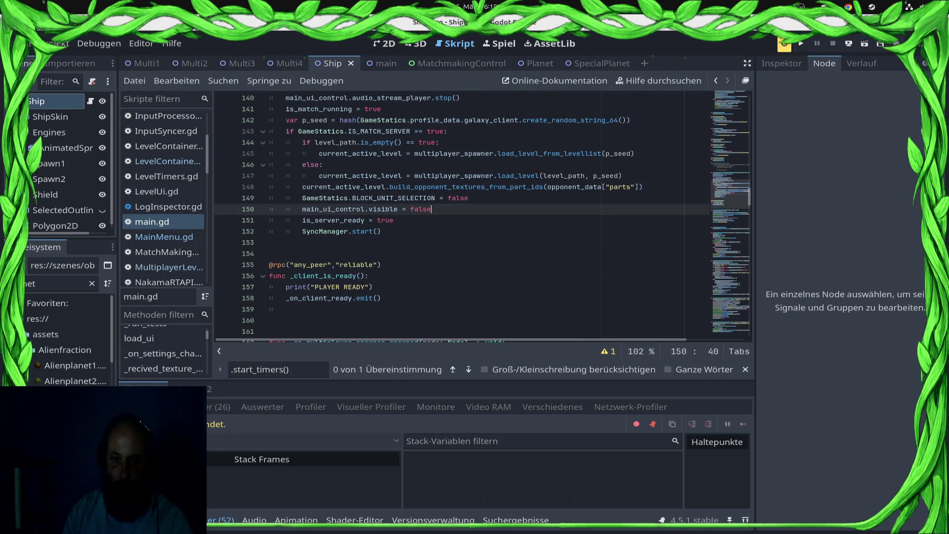
click(394, 219)
key(Return)
text(cu)
key(Return)
text(.)
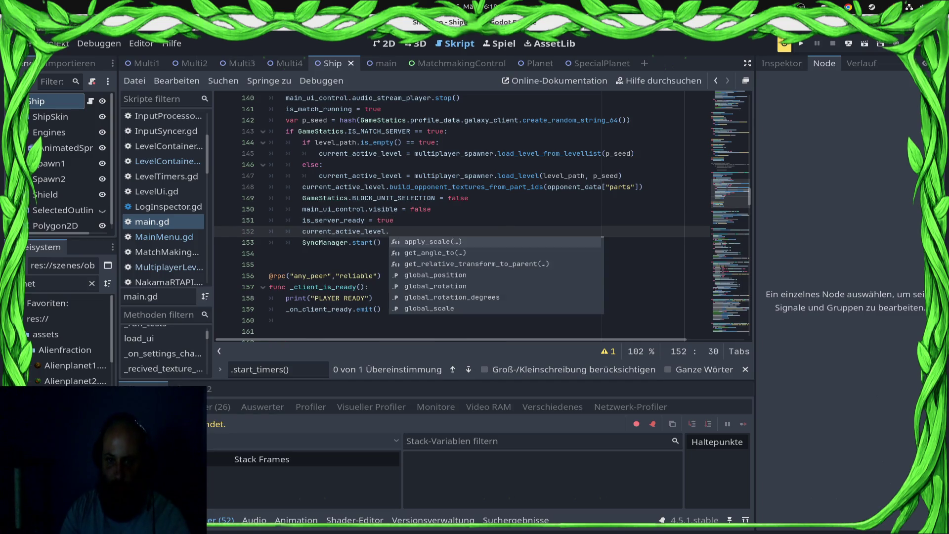
text(init()
key(Return)
key(ctrl+s)
Delete the is_node_ready print and insert current_active_level.init() above the settings connect line, saving.
key(Page_Down)
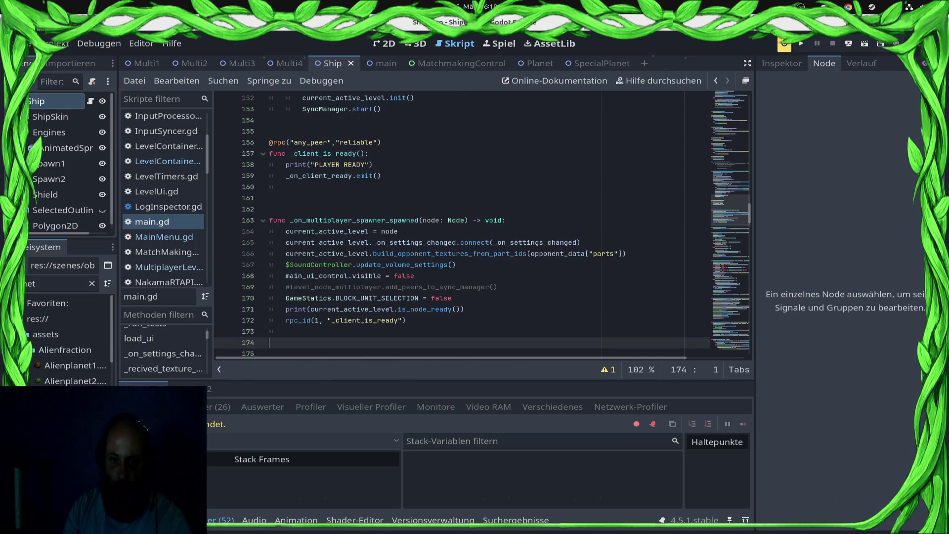
key(Up)
key(Up)
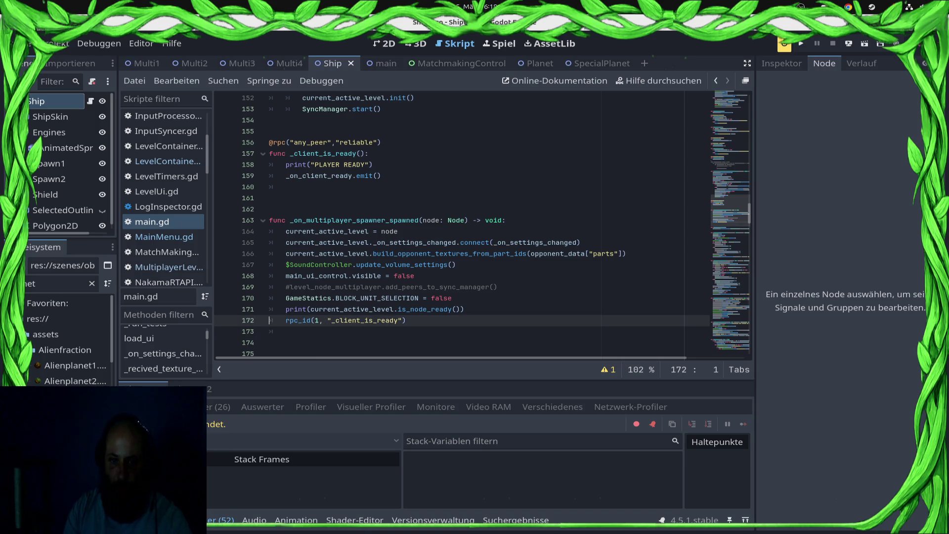
key(Up)
key(Up)
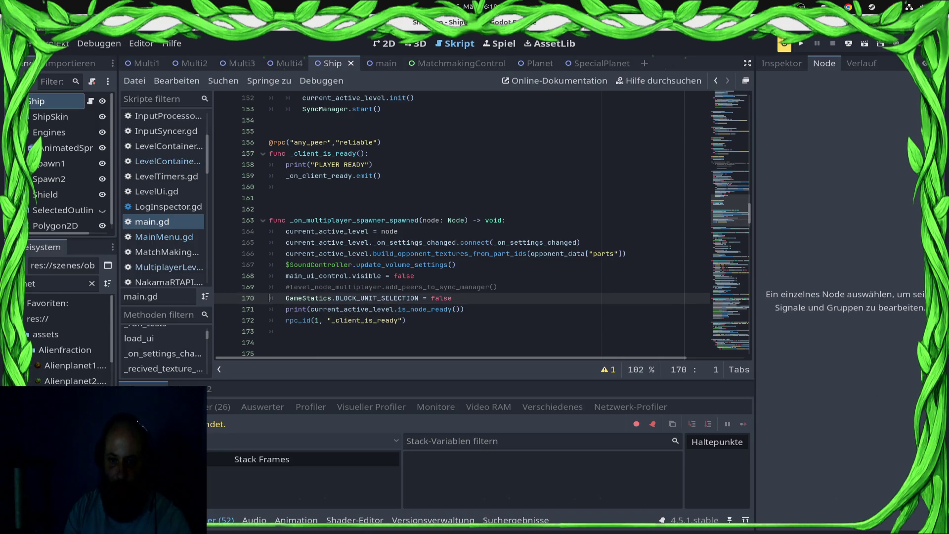
key(Down)
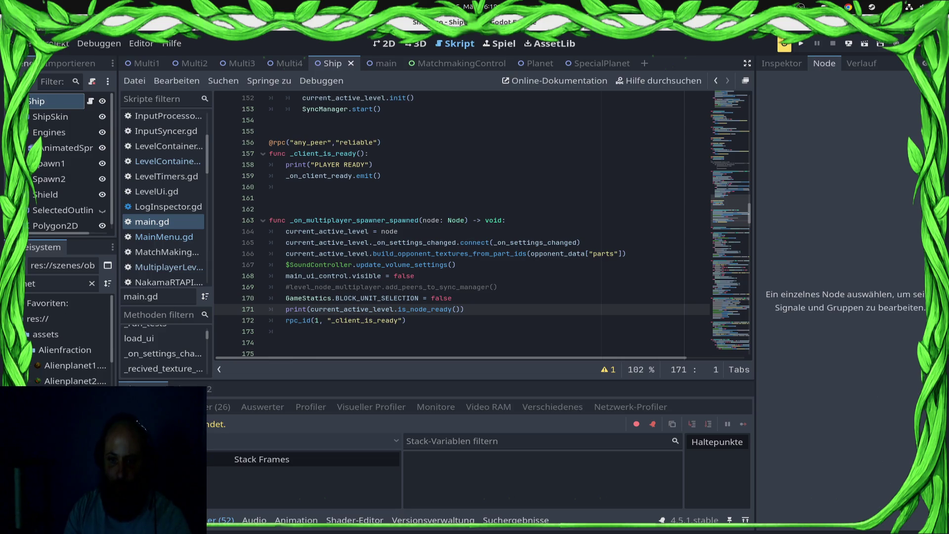
key(shift+End)
key(Delete)
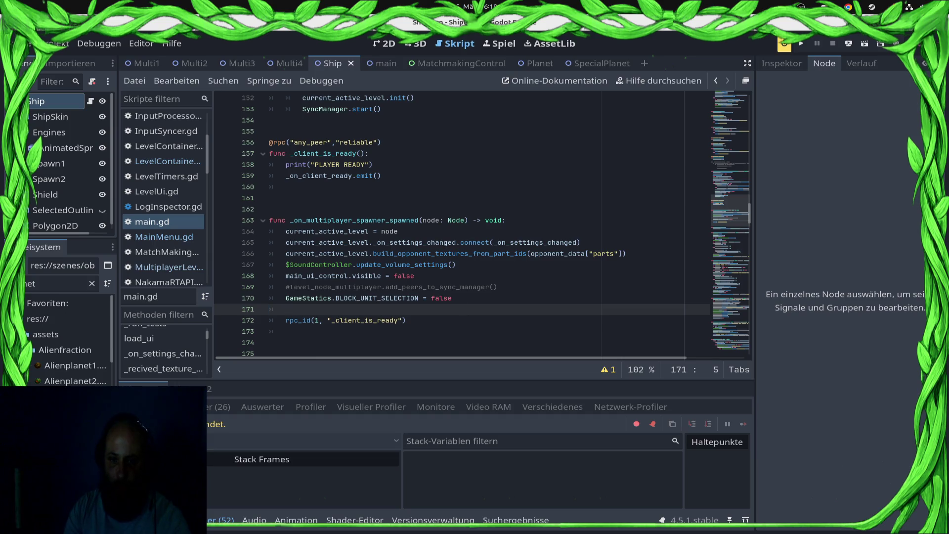
key(Up)
key(Up)
key(Up)
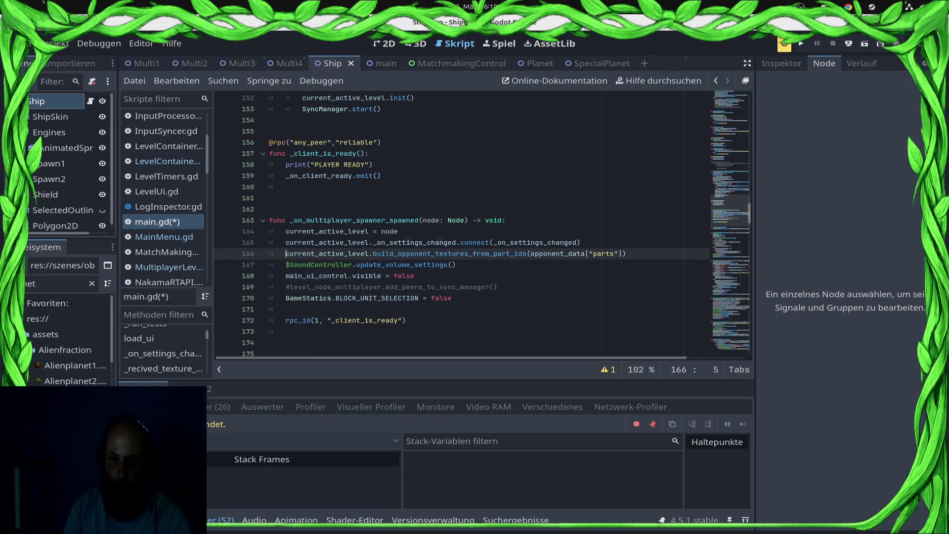
key(Return)
key(Up)
text(cu)
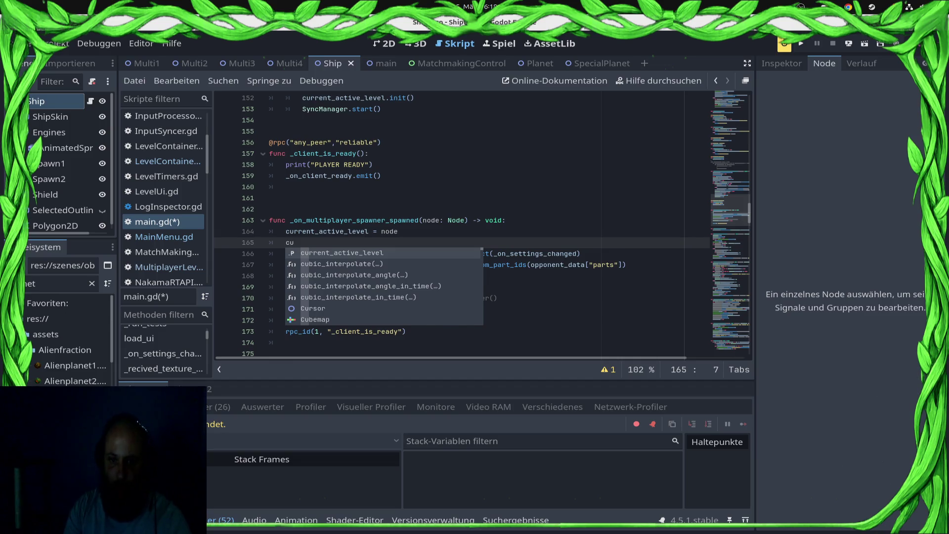
key(Return)
text(.ini)
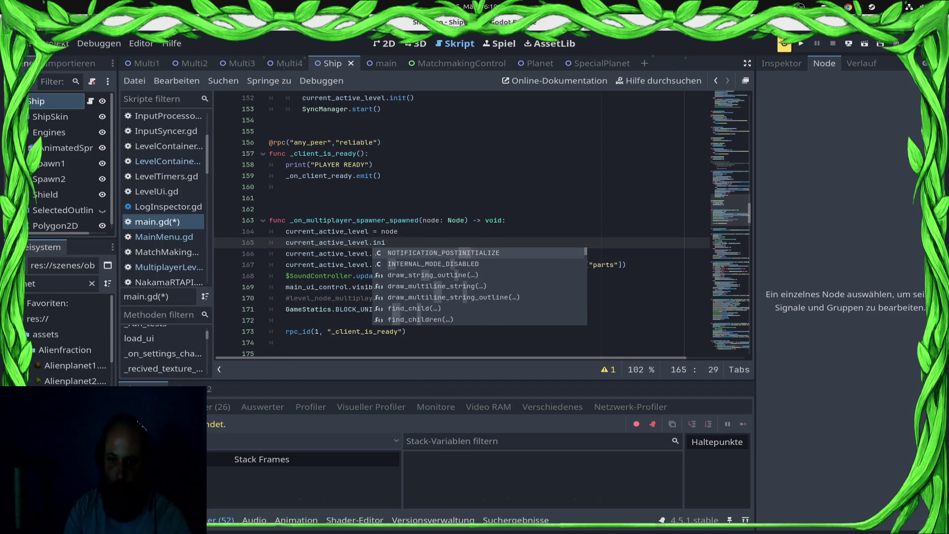
text(t)
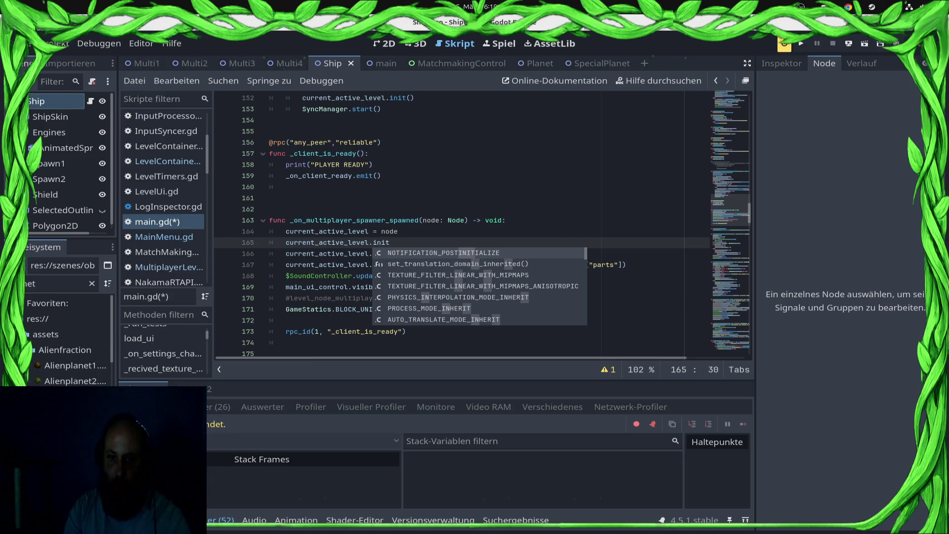
text(())
key(ctrl+s)
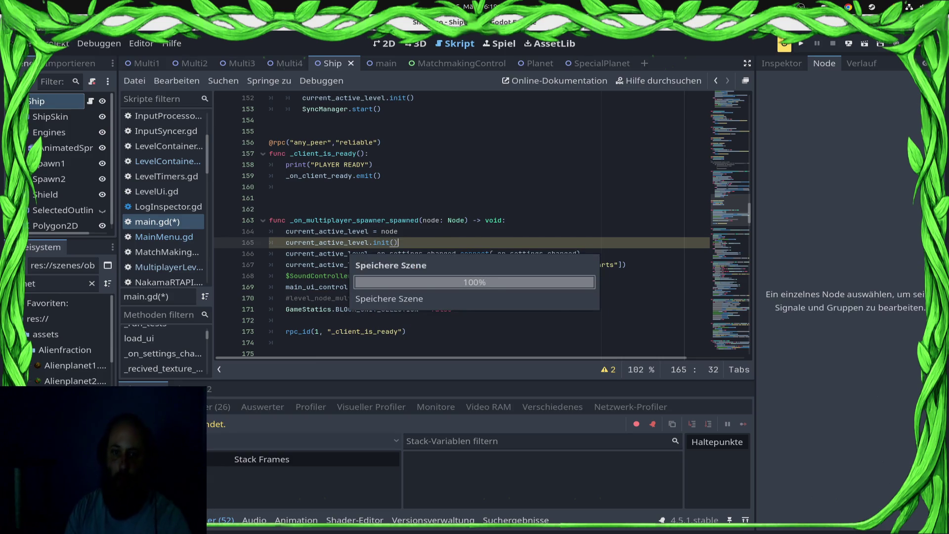
Copy _on_level_ready_to_play from LevelContainerMultiplayer and write 'await current_active_level._on_level_ready_to_play' in main.gd.
click(168, 161)
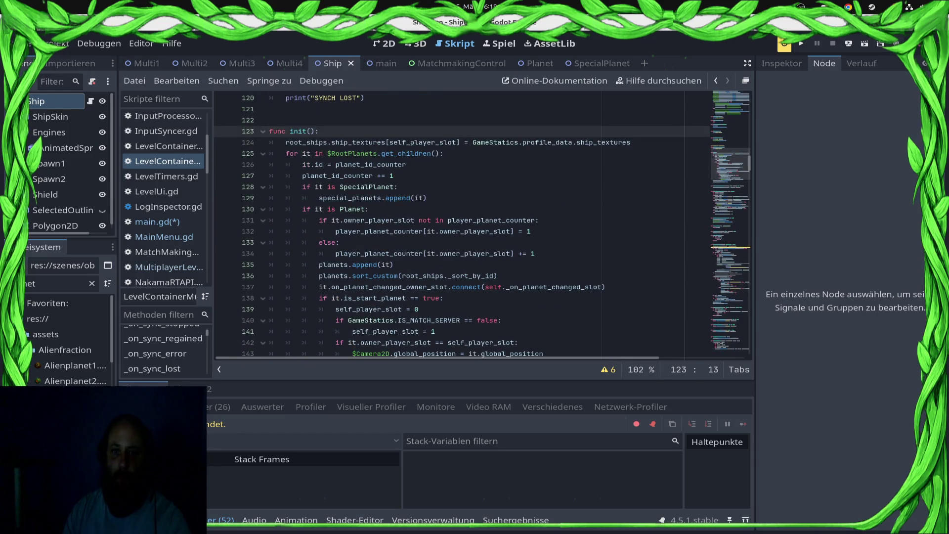
scroll(345, 102, down, 3)
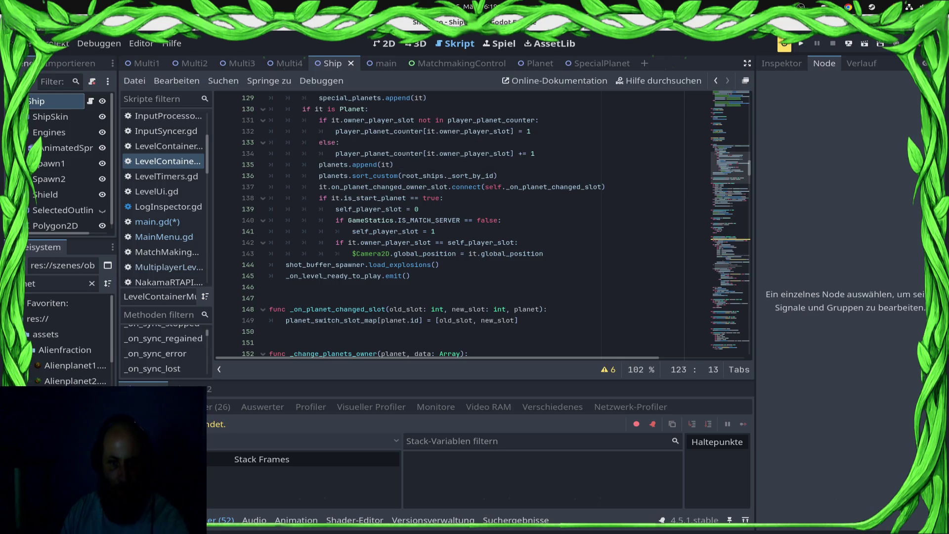
double_click(346, 276)
key(ctrl+c)
click(157, 222)
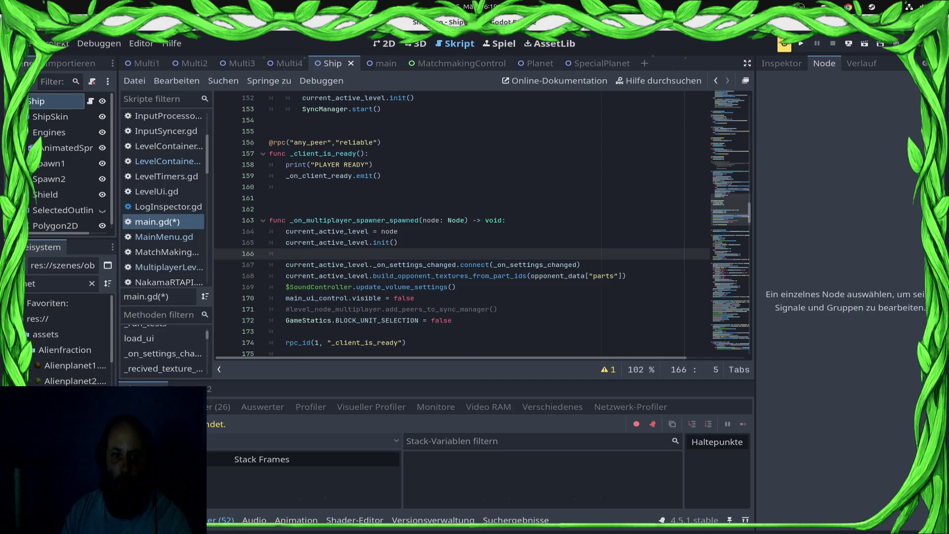
scroll(482, 222, down, 3)
scroll(482, 222, up, 1)
text(a)
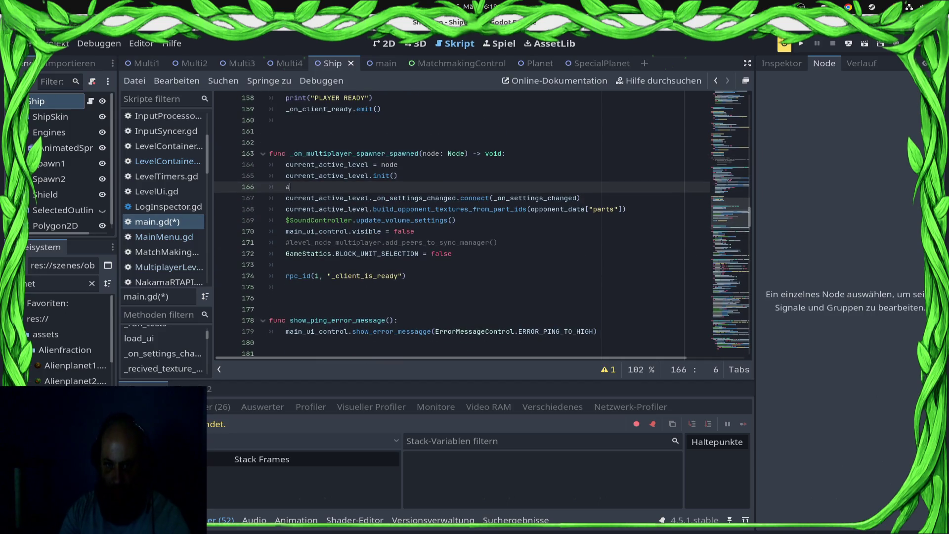
text(wau)
key(BackSpace)
text(it  )
text(cure)
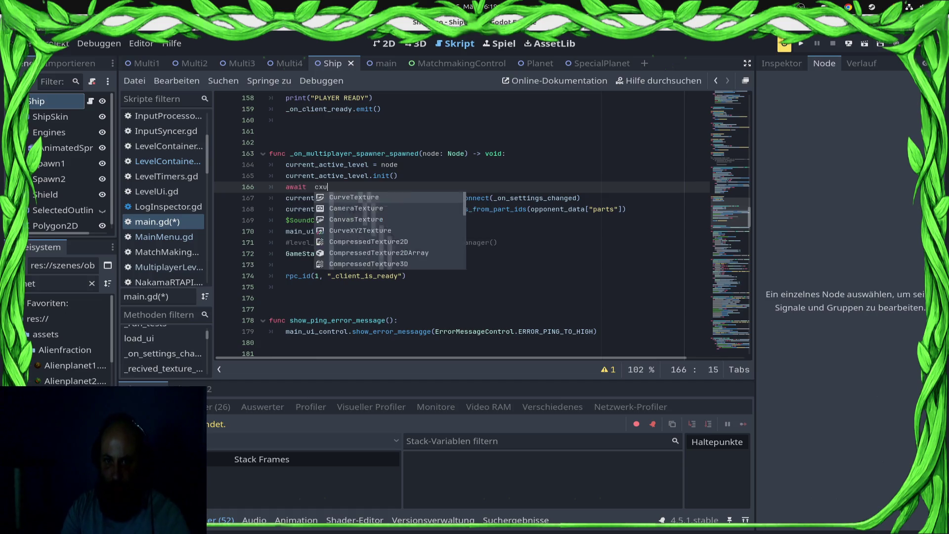
key(Return)
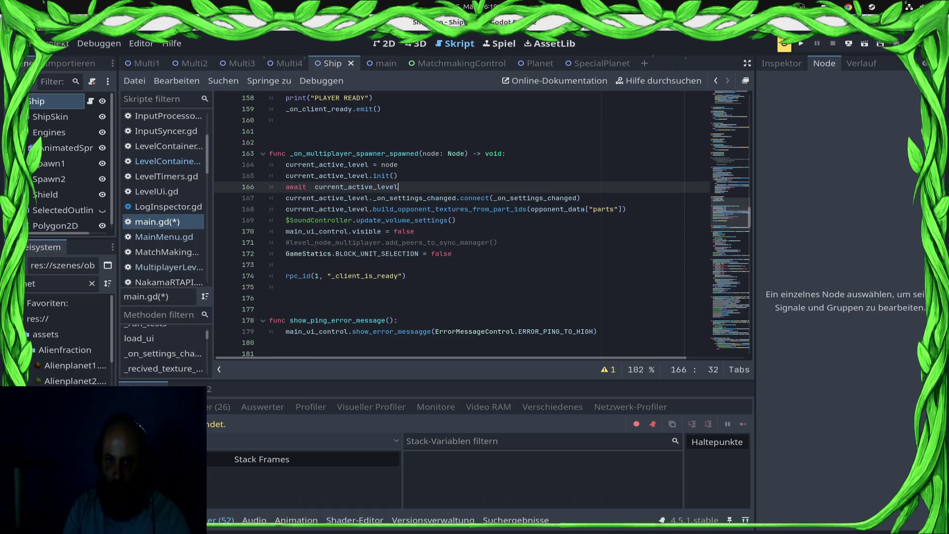
key(ctrl+v)
key(ctrl+s)
Undo the duplicated signal name on line 166 and dismiss the completion suggestions.
key(shift+Home)
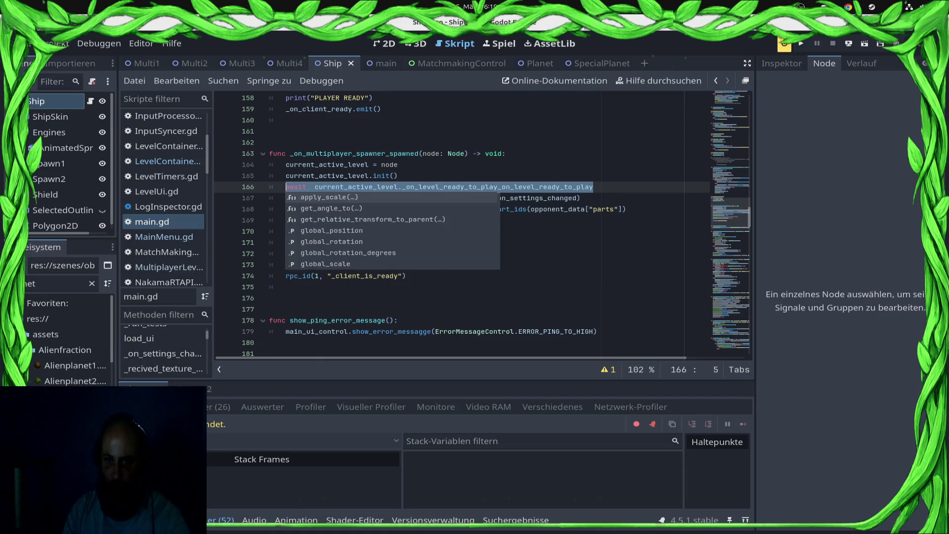
key(ctrl+z)
key(shift+Home)
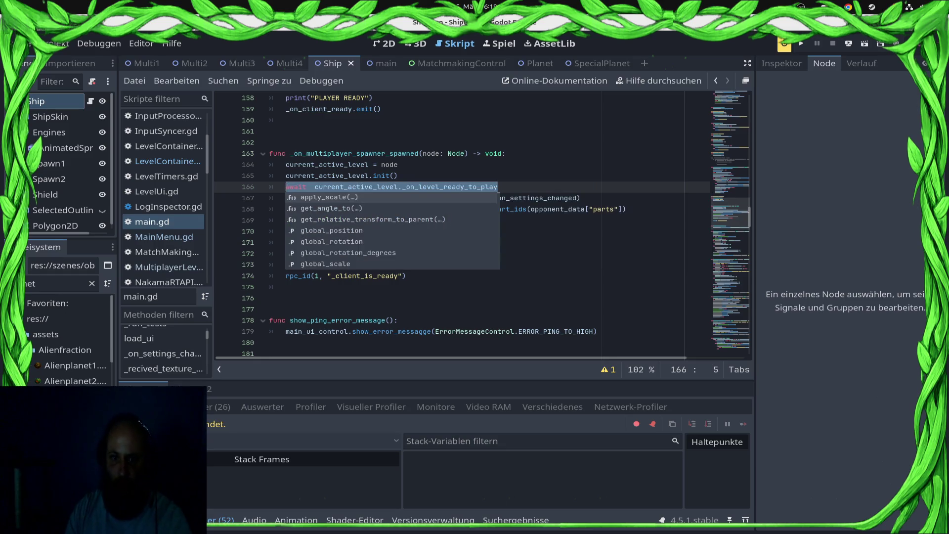
click(397, 320)
scroll(462, 223, up, 7)
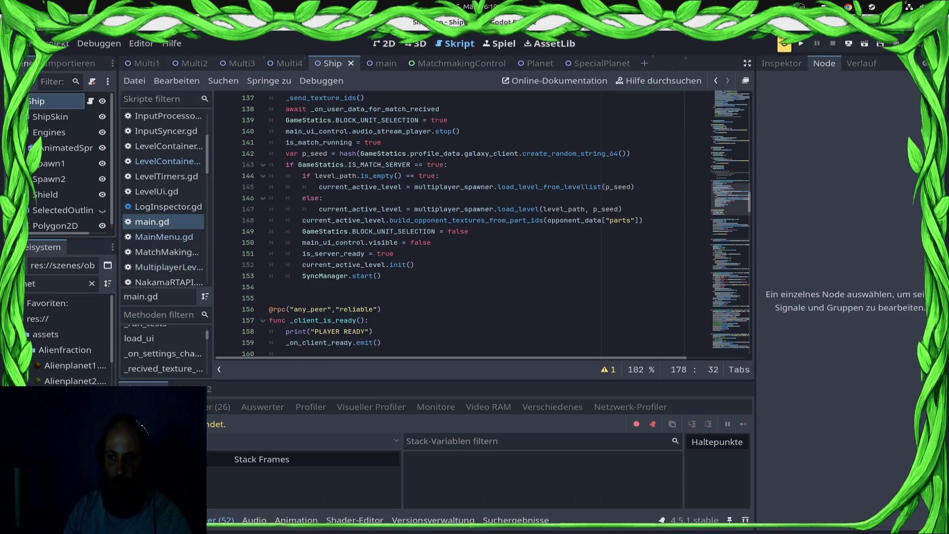
Declare 'var is_level_ready_to_play: bool = false' near line 59 of the level container script and save.
click(163, 146)
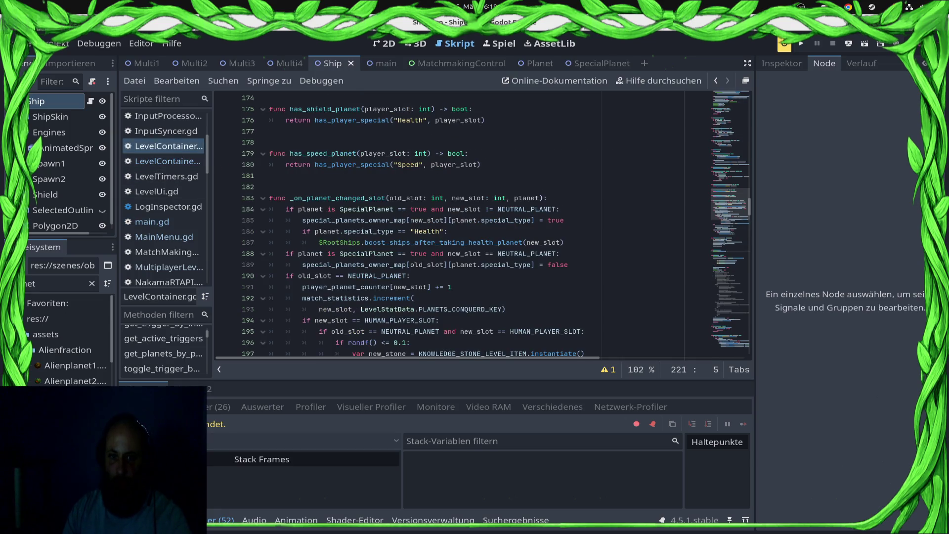
click(163, 161)
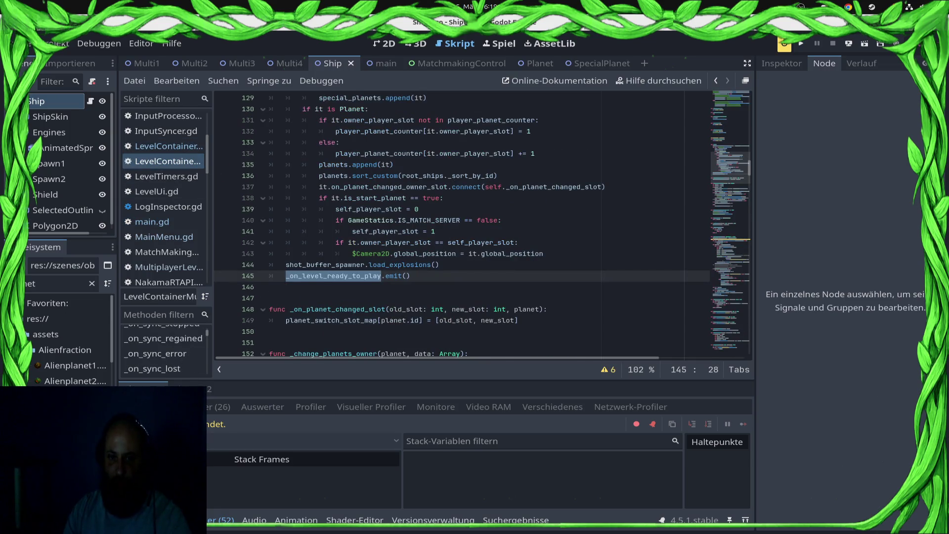
mouse_move(749, 168)
mouse_down()
mouse_move(749, 97)
mouse_move(749, 121)
mouse_up()
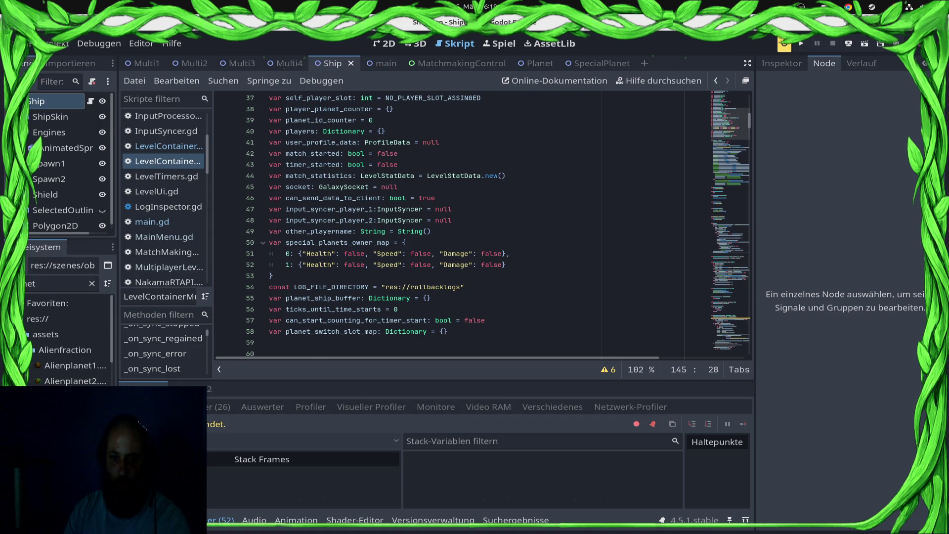
click(346, 320)
key(Up)
key(Down)
key(Down)
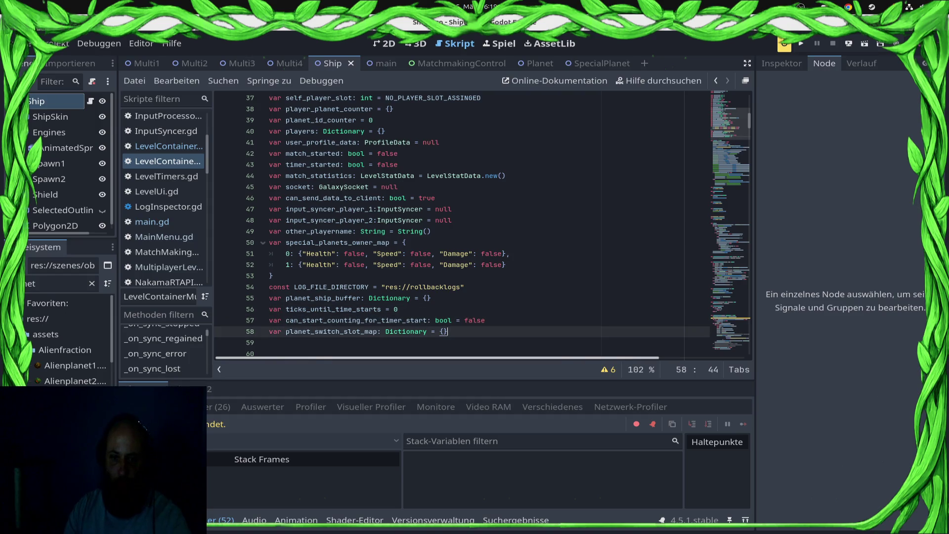
key(Down)
text(vawr i)
text( is_playe)
key(BackSpace)
key(BackSpace)
key(BackSpace)
text(level_read)
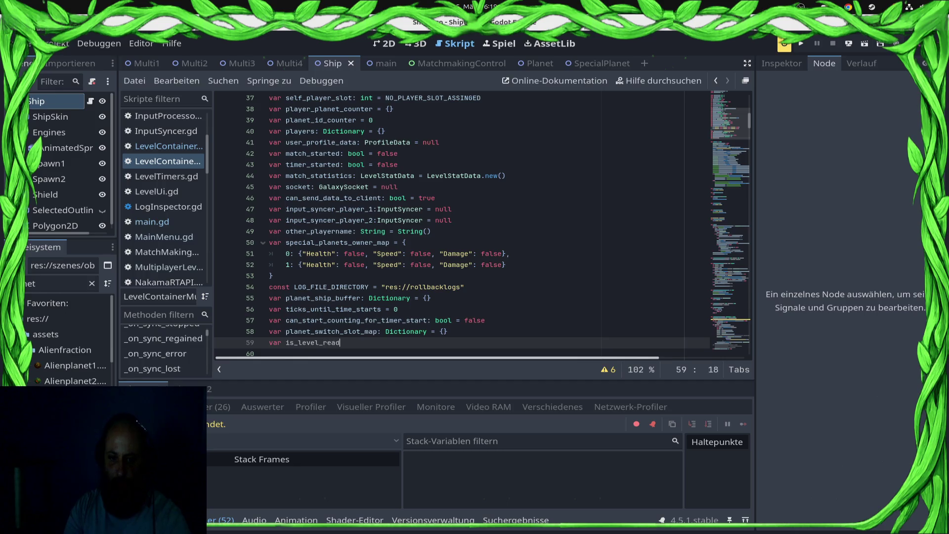
key(BackSpace)
key(BackSpace)
key(BackSpace)
key(BackSpace)
key(BackSpace)
key(BackSpace)
key(Return)
text(?=)
key(ctrl+s)
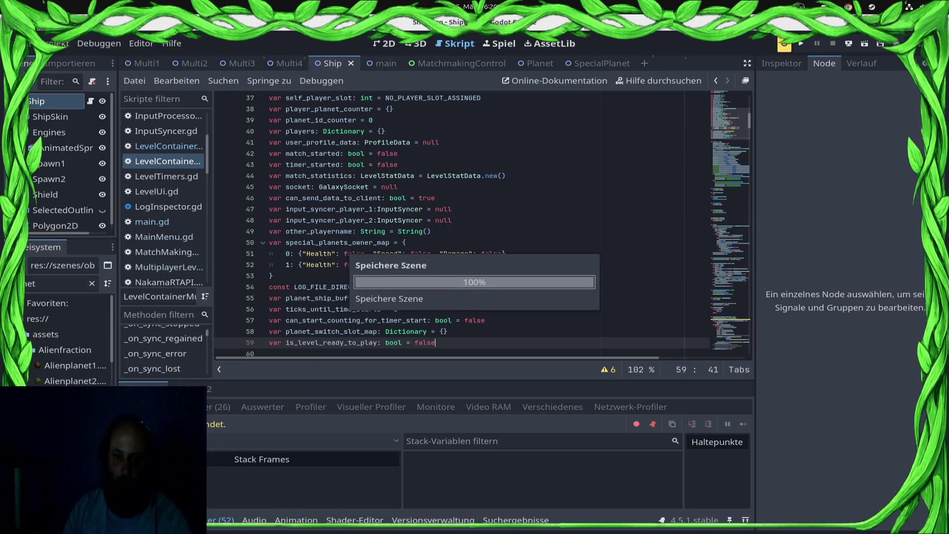
Set is_level_ready_to_play = true just before the ready signal emit, save, and return to main.gd.
double_click(346, 343)
scroll(378, 342, down, 20)
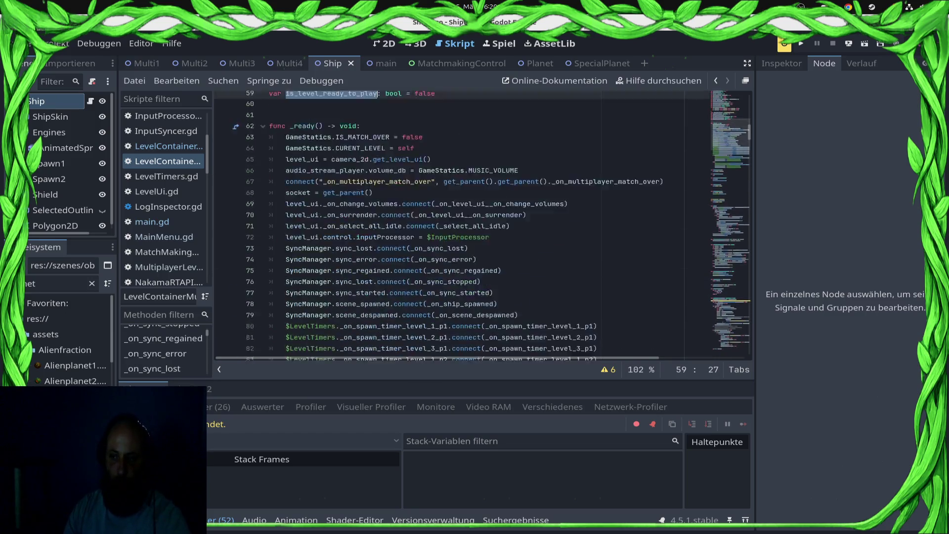
scroll(484, 225, down, 20)
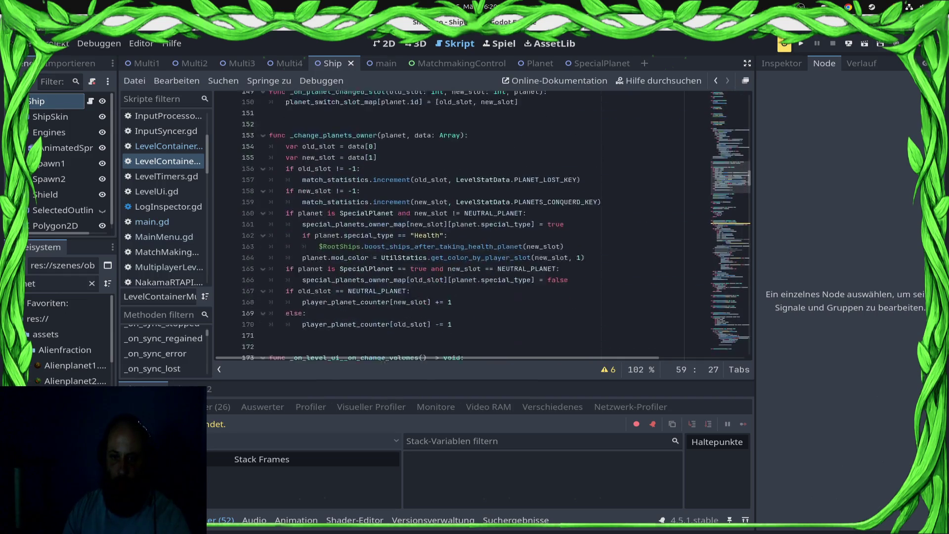
scroll(484, 225, down, 5)
scroll(484, 225, up, 18)
scroll(484, 225, up, 15)
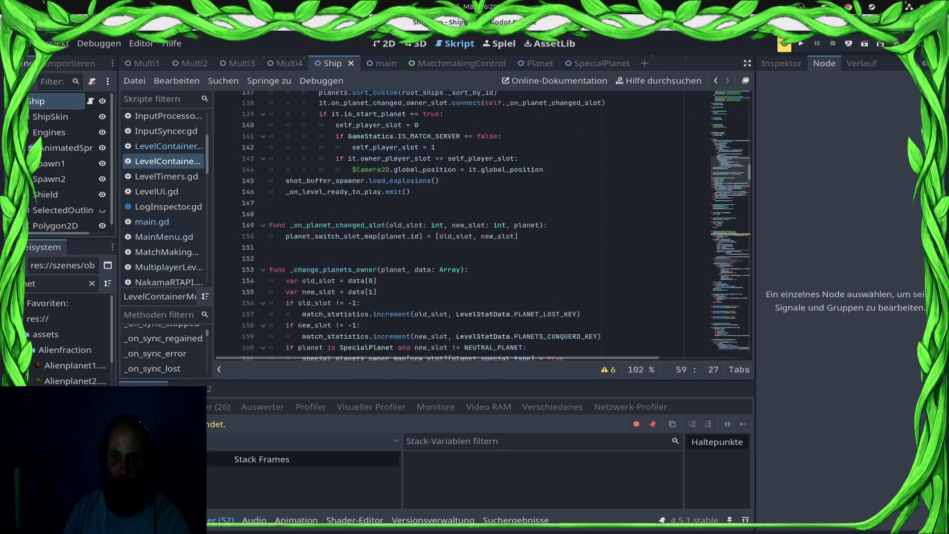
scroll(485, 224, down, 10)
click(440, 229)
key(Return)
text(is_level_ready_to_play = trr)
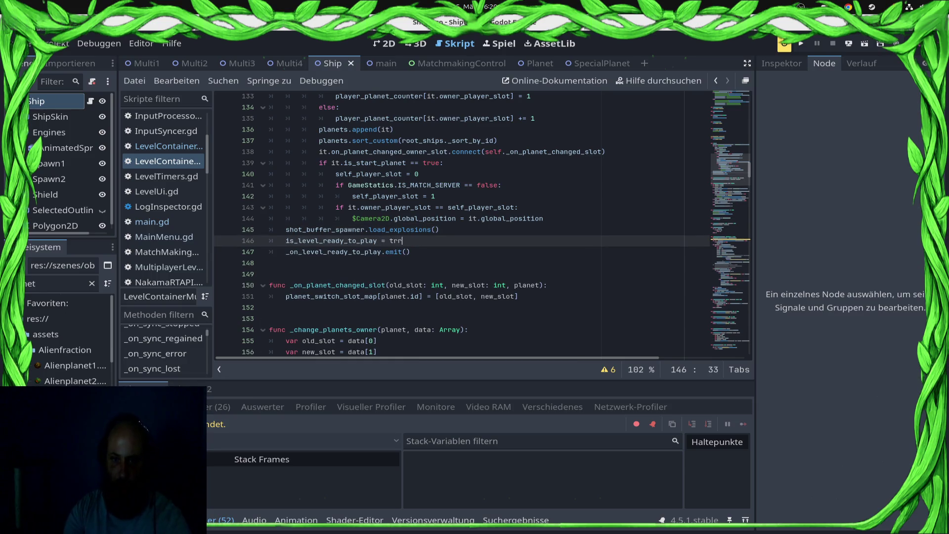
key(BackSpace)
key(BackSpace)
text(ue)
key(ctrl+s)
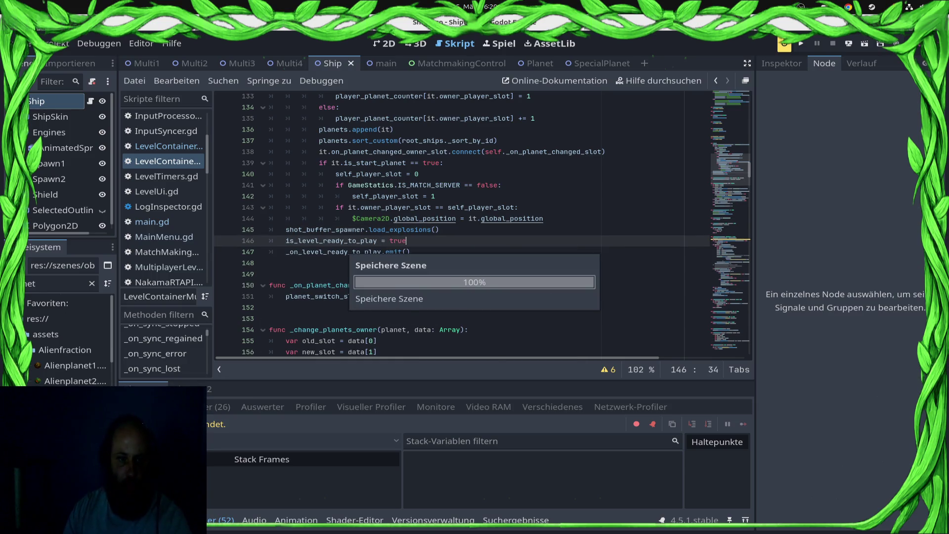
click(152, 221)
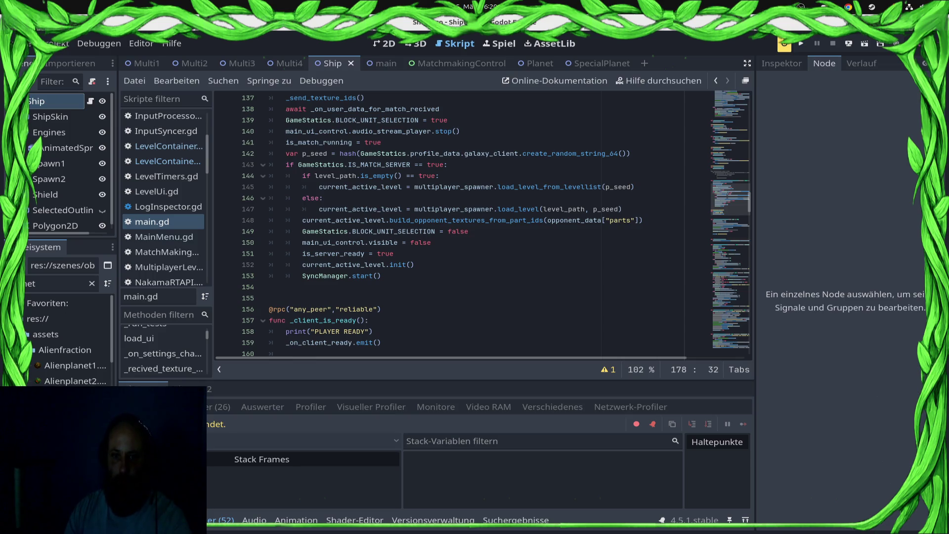
Wrap SyncManager.start() in 'if current_active_level.is_level_ready_to_play == true:' and save.
scroll(479, 225, down, 3)
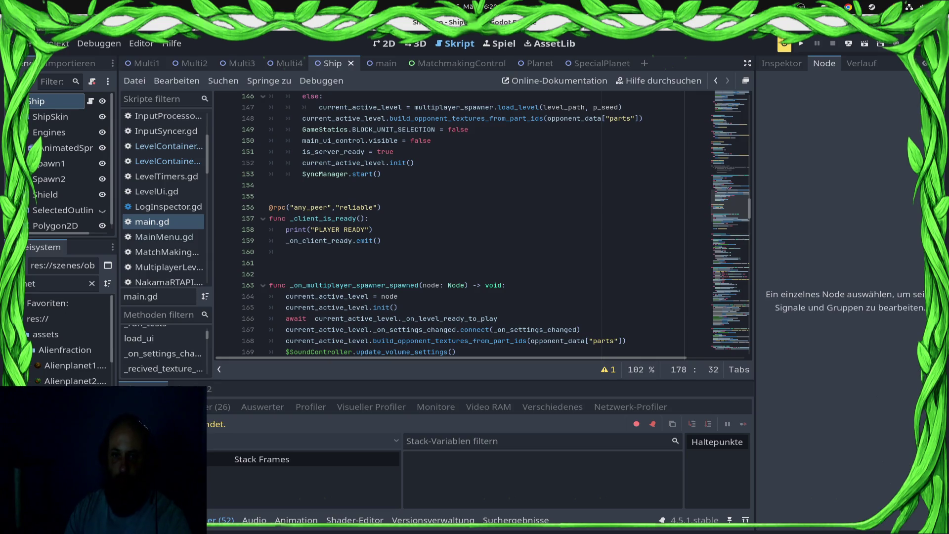
click(373, 229)
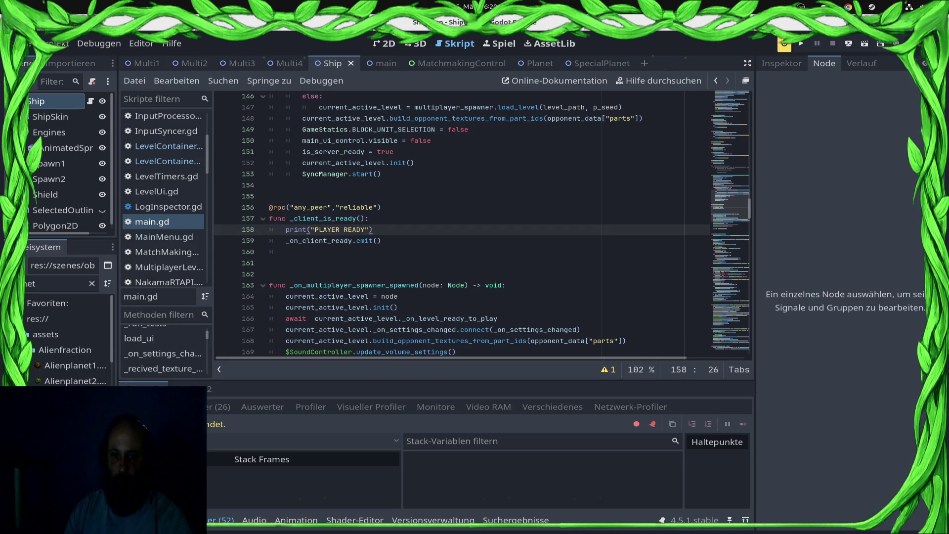
key(Return)
text(if cu)
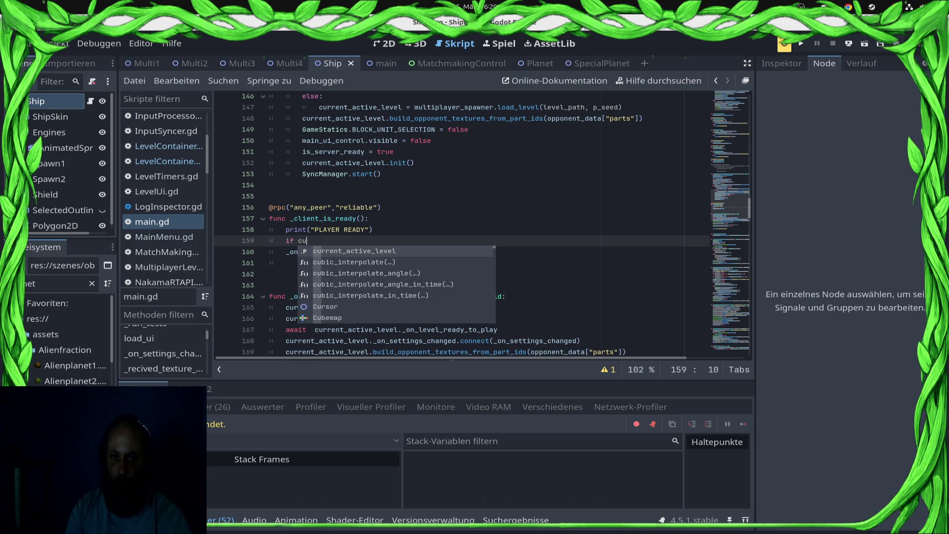
key(Return)
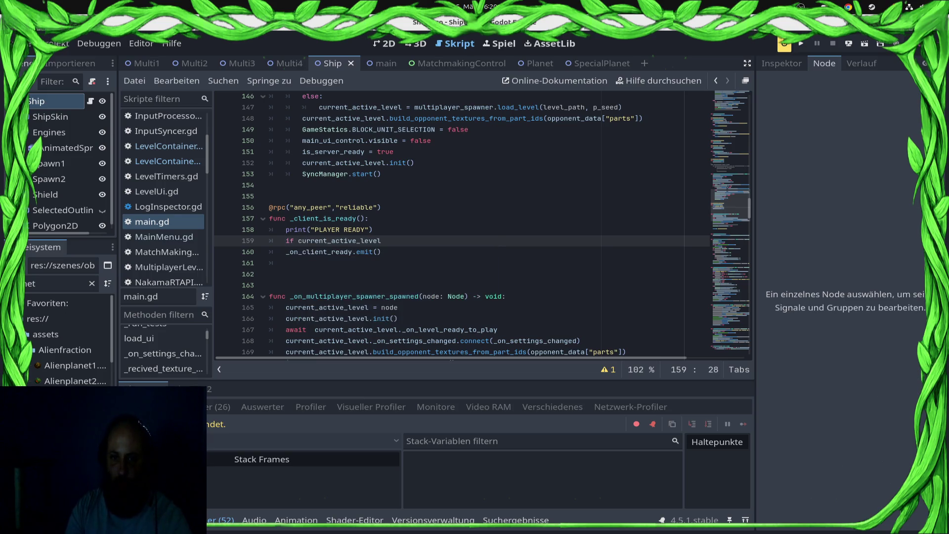
text(.is_level_ready_to_play)
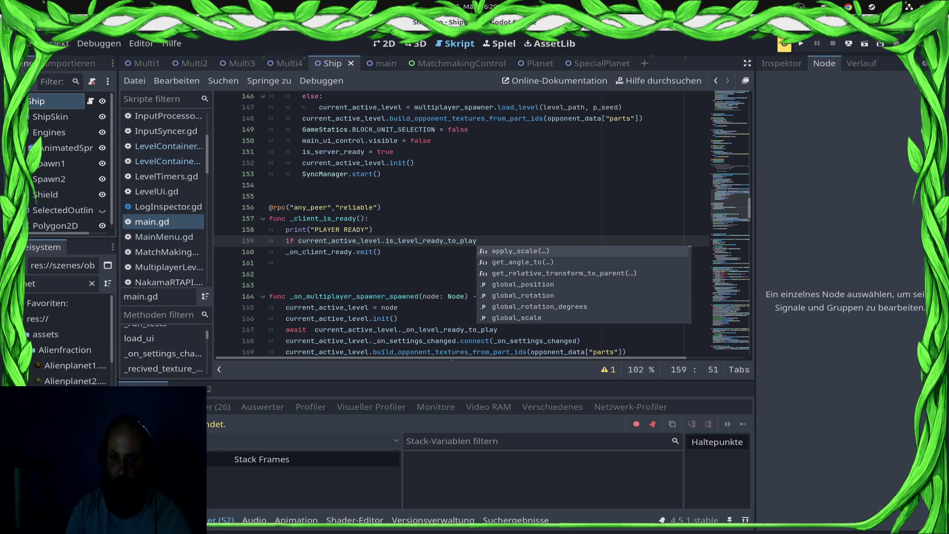
text( == true:)
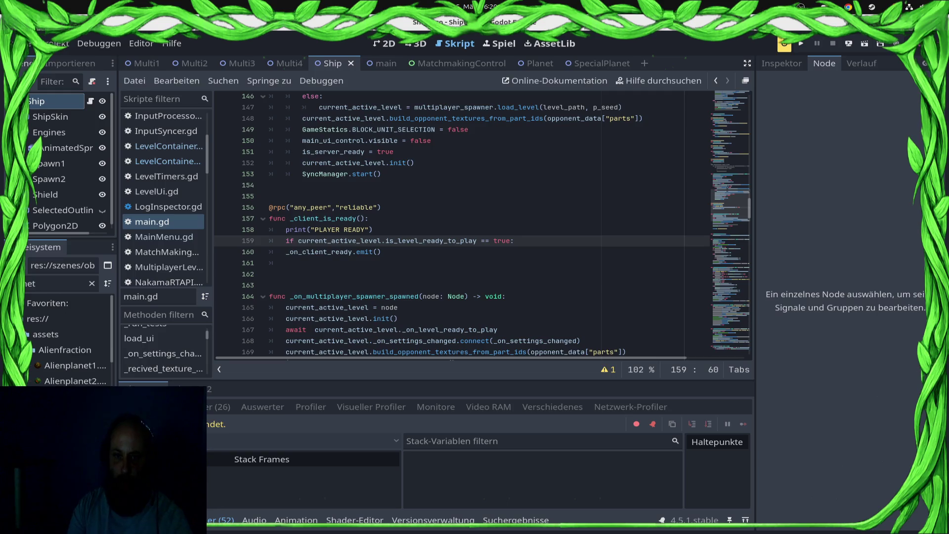
key(Return)
key(Up)
key(Up)
key(Up)
key(shift+End)
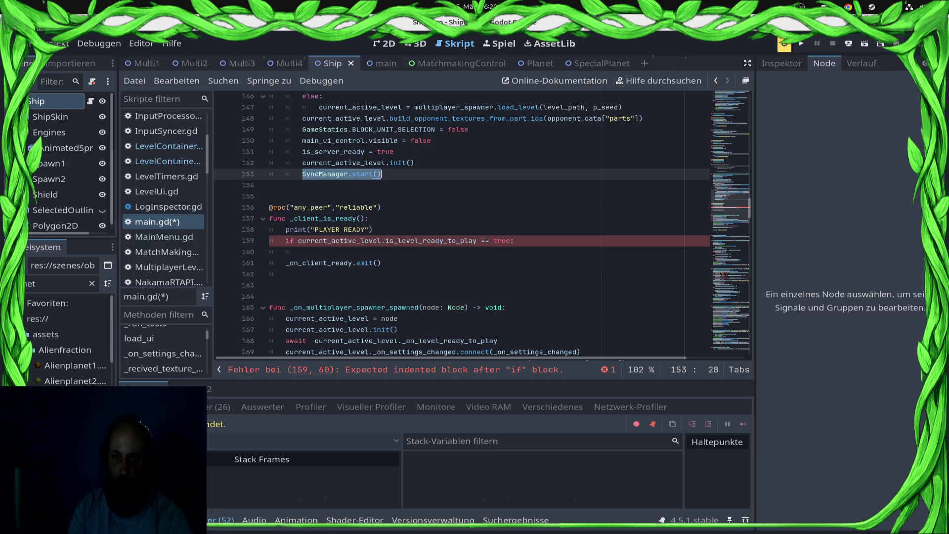
key(ctrl+x)
key(Down)
key(Down)
key(Down)
key(ctrl+v)
key(ctrl+s)
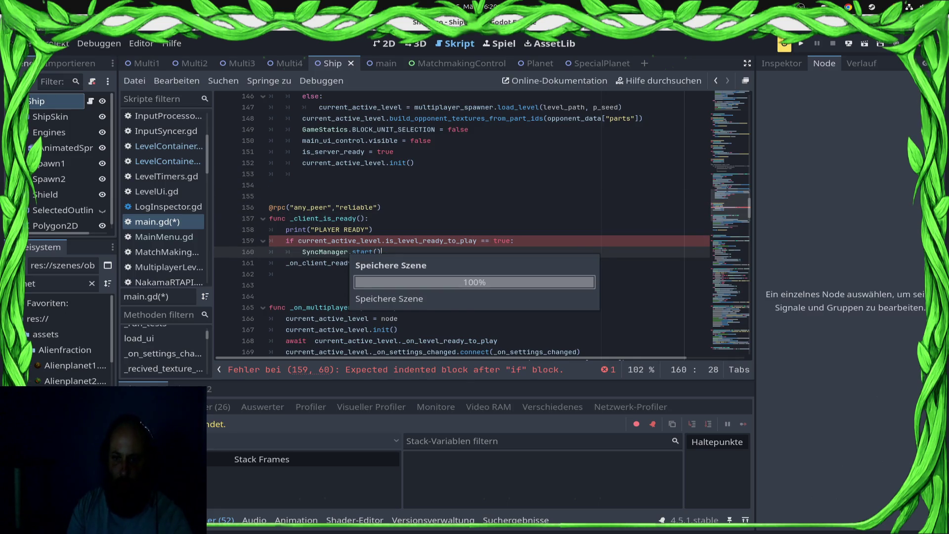
Add an else branch that awaits current_active_level._on_level_ready_to_play, then calls SyncManager.start(), and save.
key(Return)
key(BackSpace)
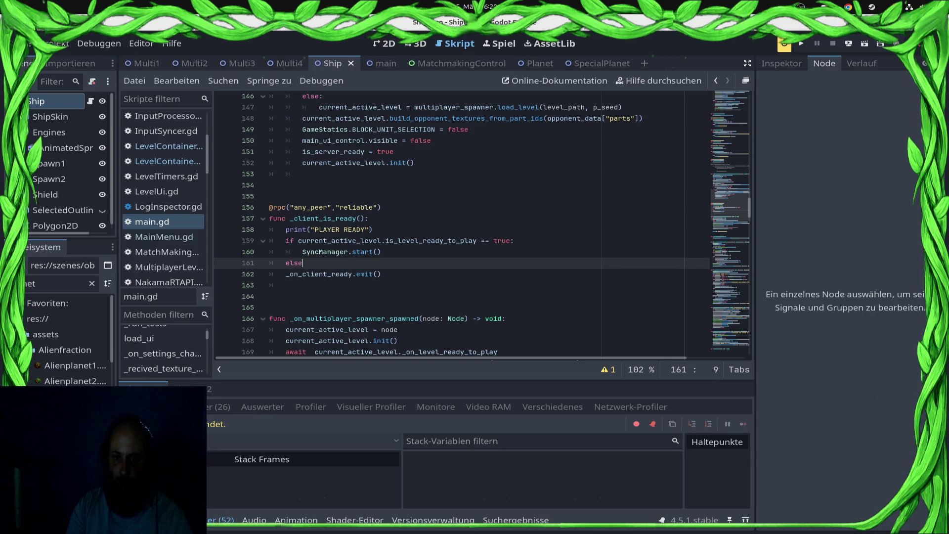
text(:)
key(Return)
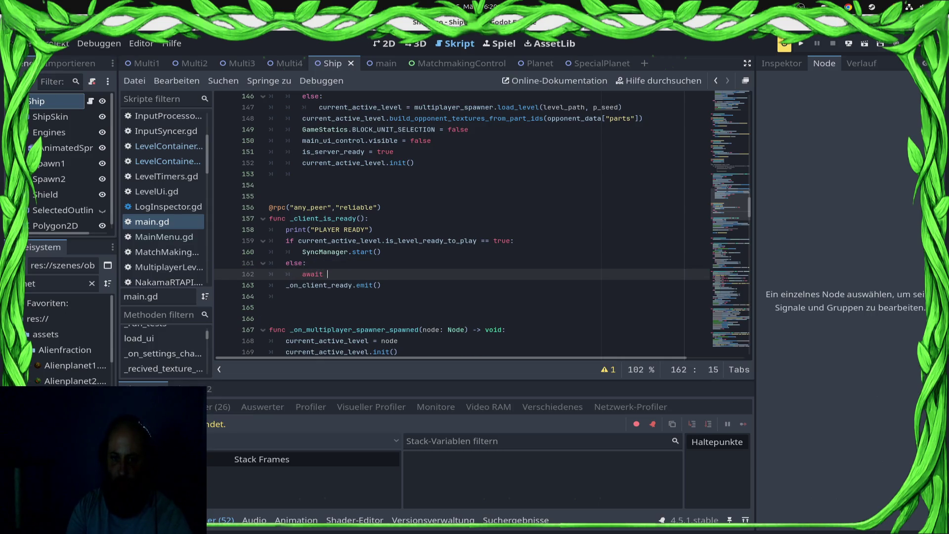
text(cu)
key(Return)
key(Escape)
key(Down)
key(Down)
key(Down)
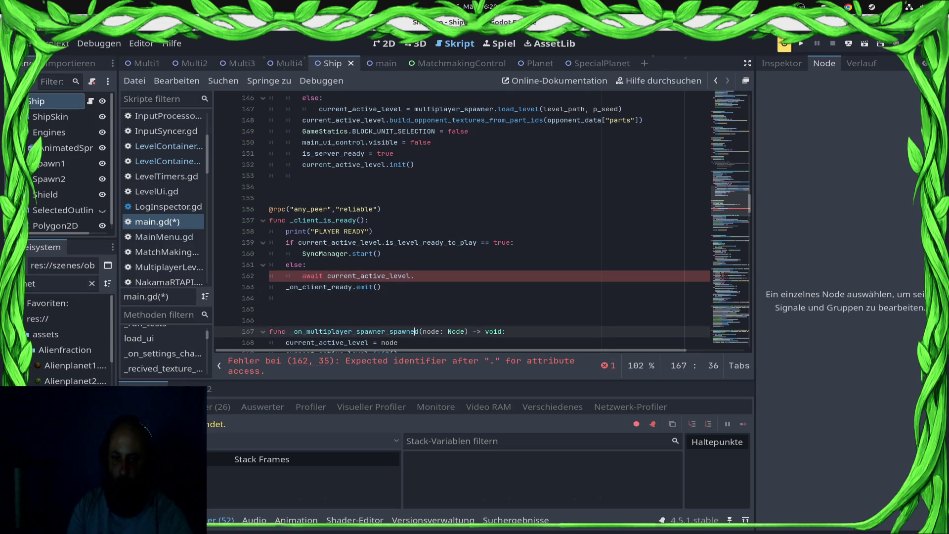
key(Down)
key(Down)
key(Down)
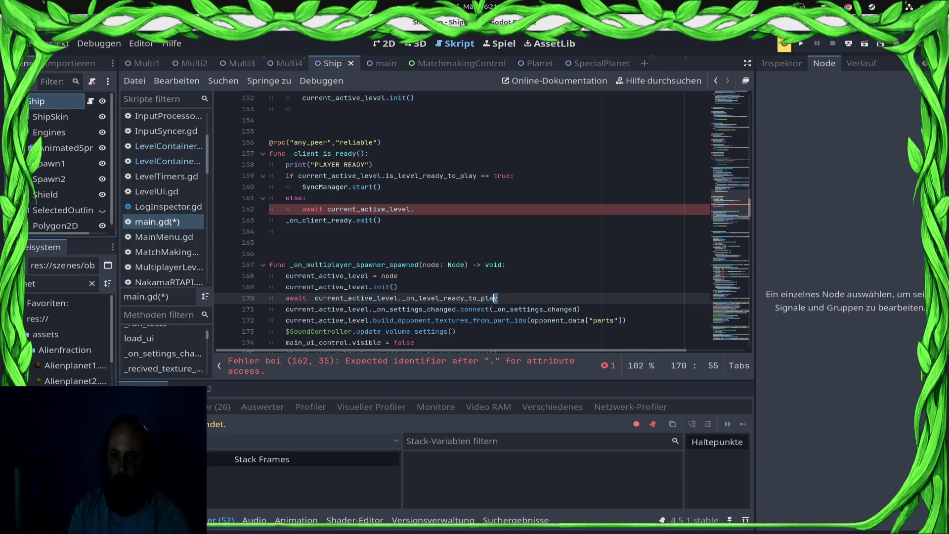
key(shift+Left)
key(shift+Left)
key(shift+Left)
key(ctrl+c)
key(Up)
key(Up)
key(Up)
key(End)
key(ctrl+v)
key(Return)
text(SyncManager.start())
key(ctrl+s)
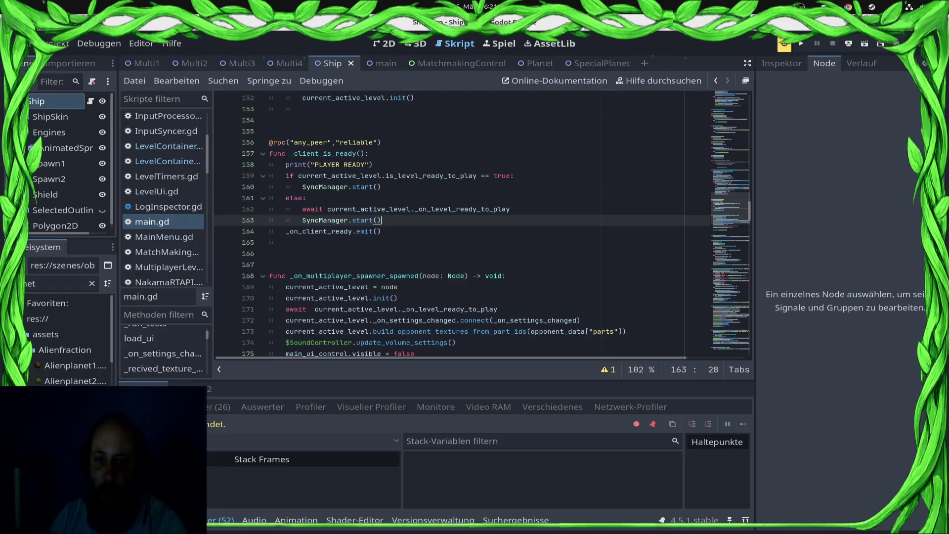
Search main.gd for _on_client_ready occurrences, return to line 164, and save.
double_click(318, 231)
key(ctrl+f)
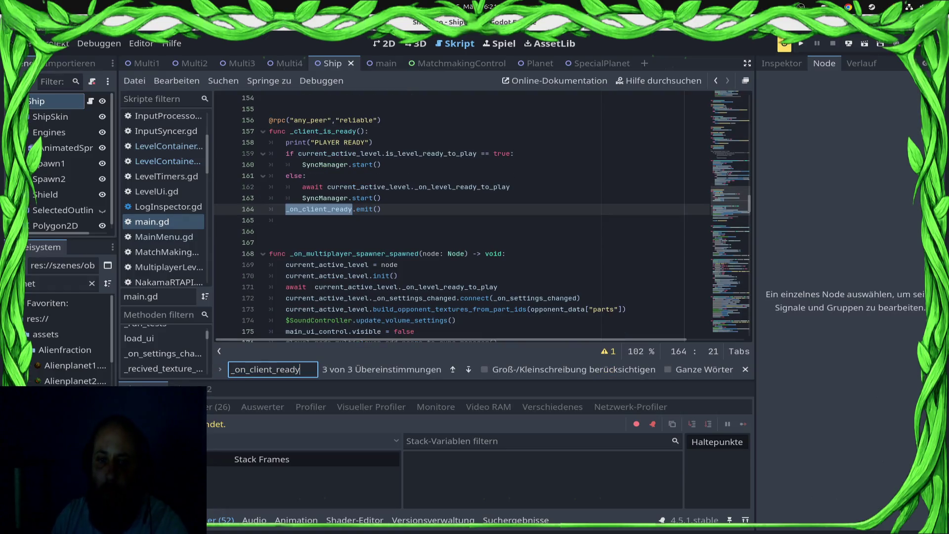
click(452, 369)
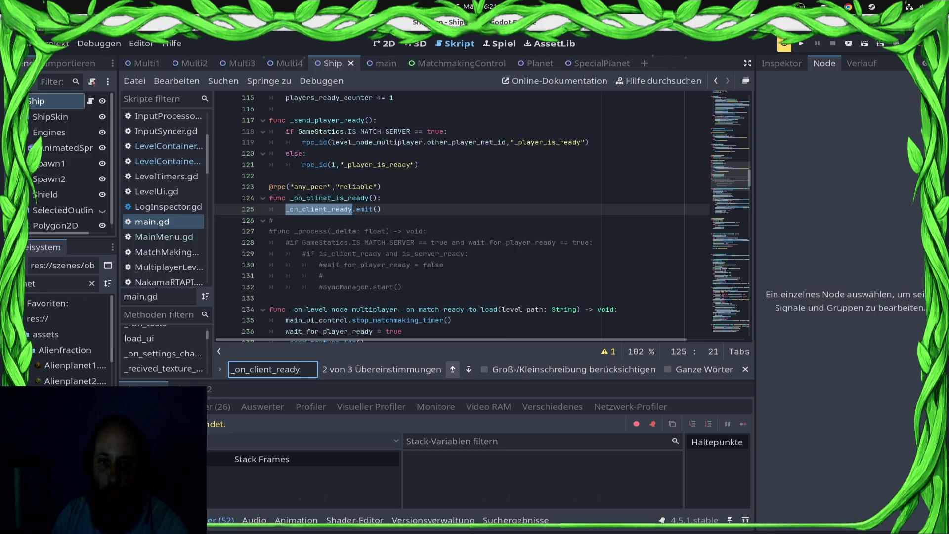
click(452, 369)
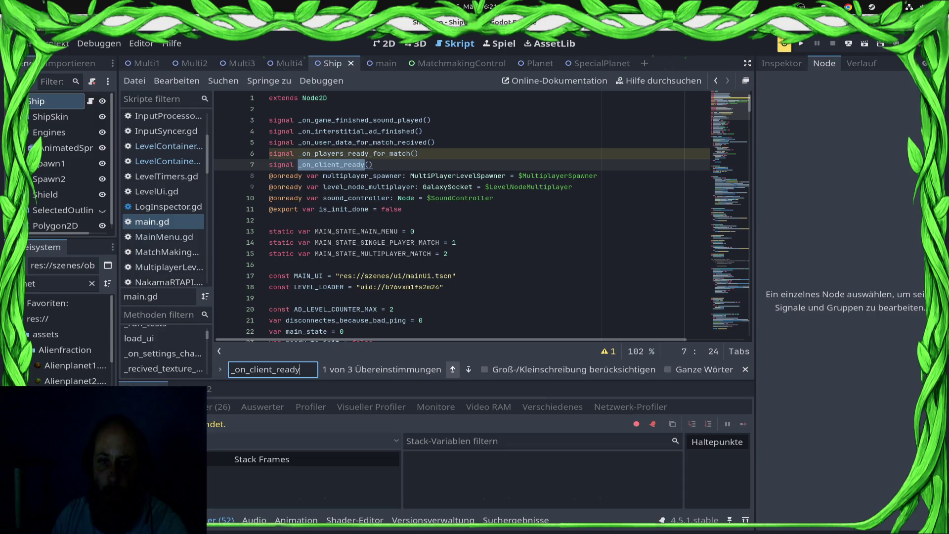
click(452, 369)
click(296, 232)
key(ctrl+s)
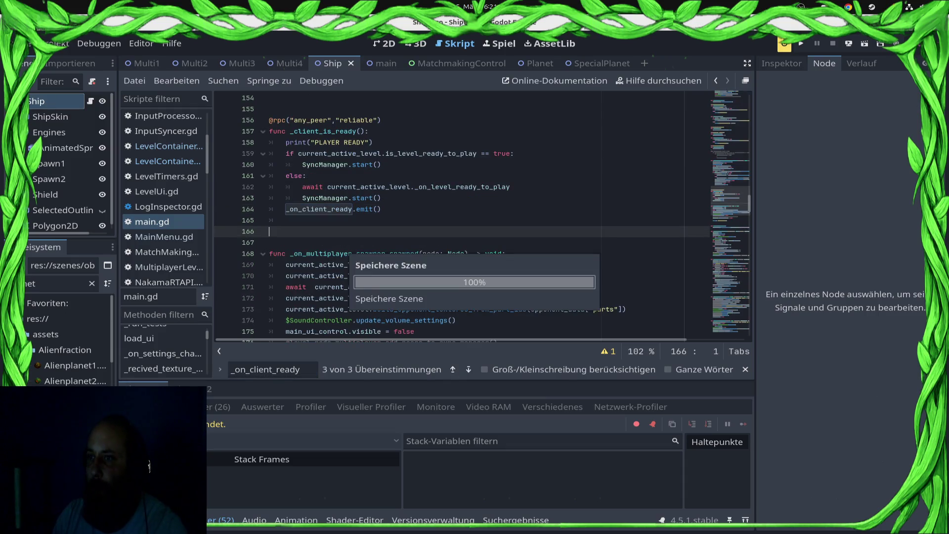
Export and run the game in the browser, then run the project in a debug window.
click(848, 43)
click(840, 106)
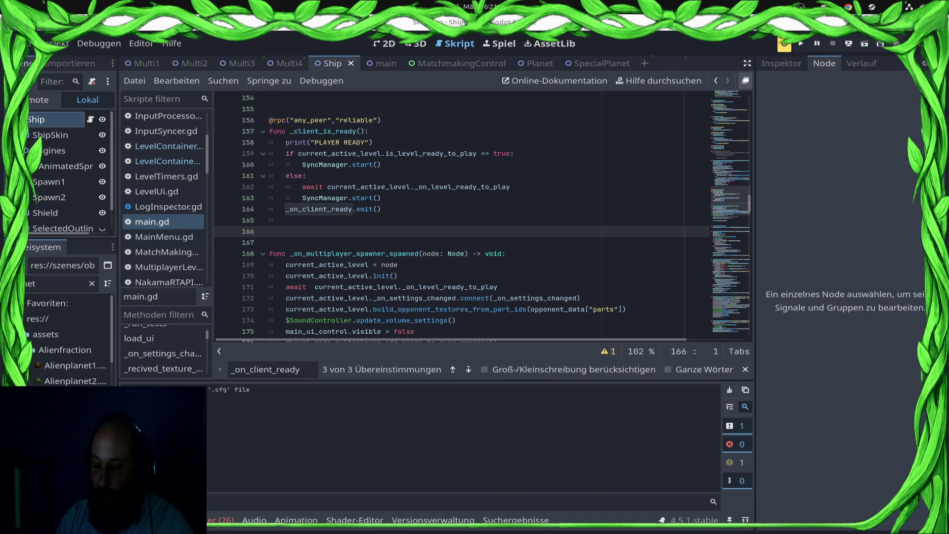
key(super)
key(super)
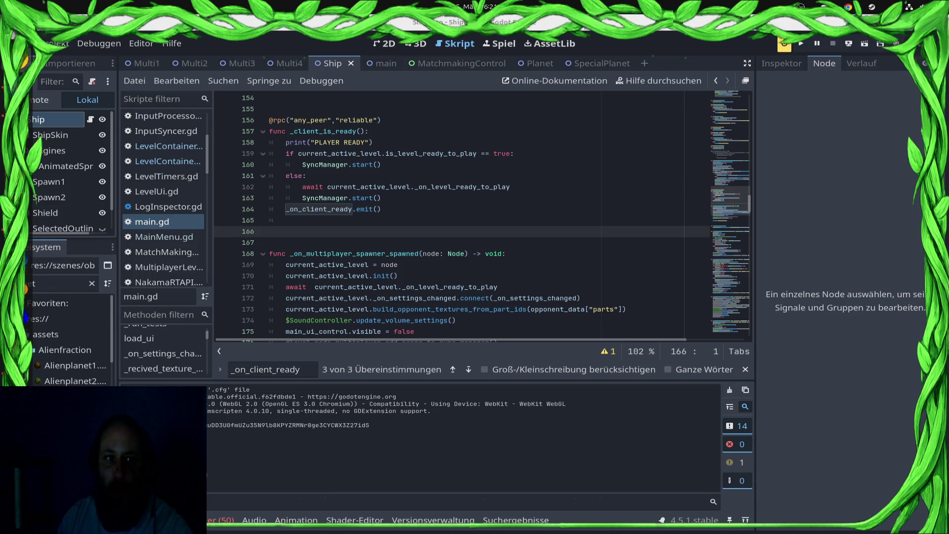
key(F5)
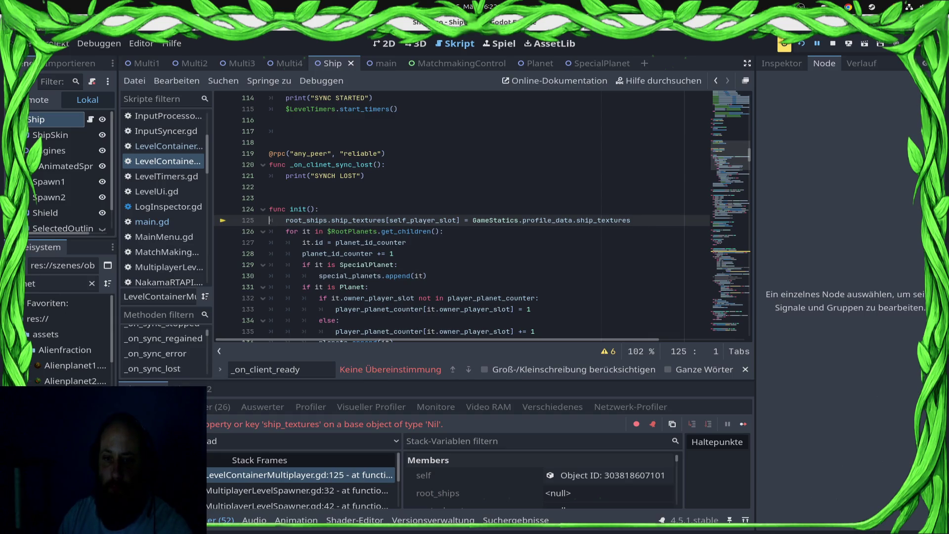
Make 'await ready' the first line of init() in LevelContainerMultiplayer.gd, save, and redeploy to Android.
click(321, 209)
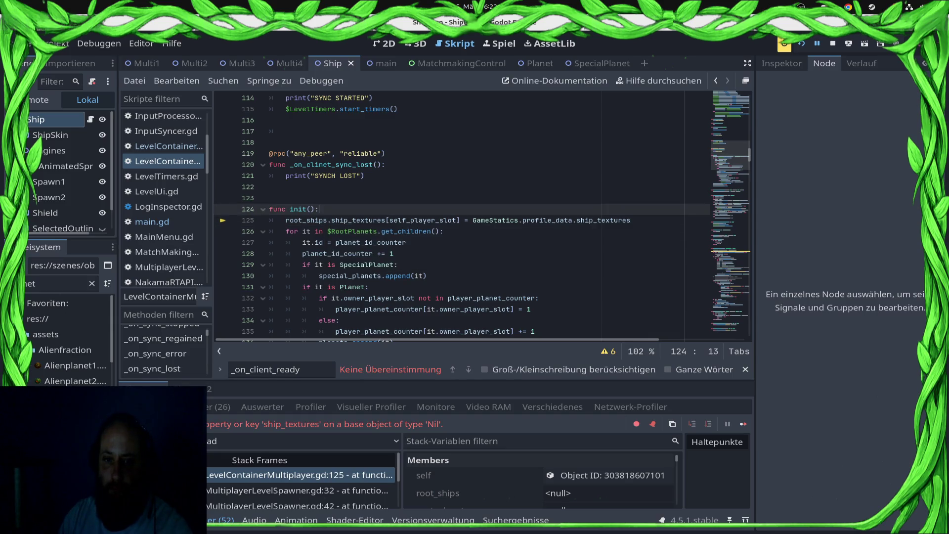
key(Return)
text(await )
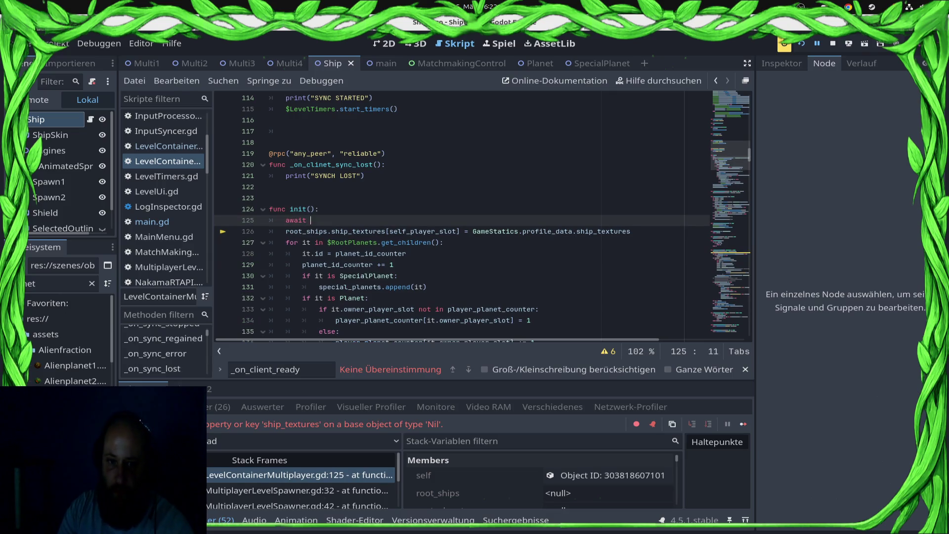
text(ready)
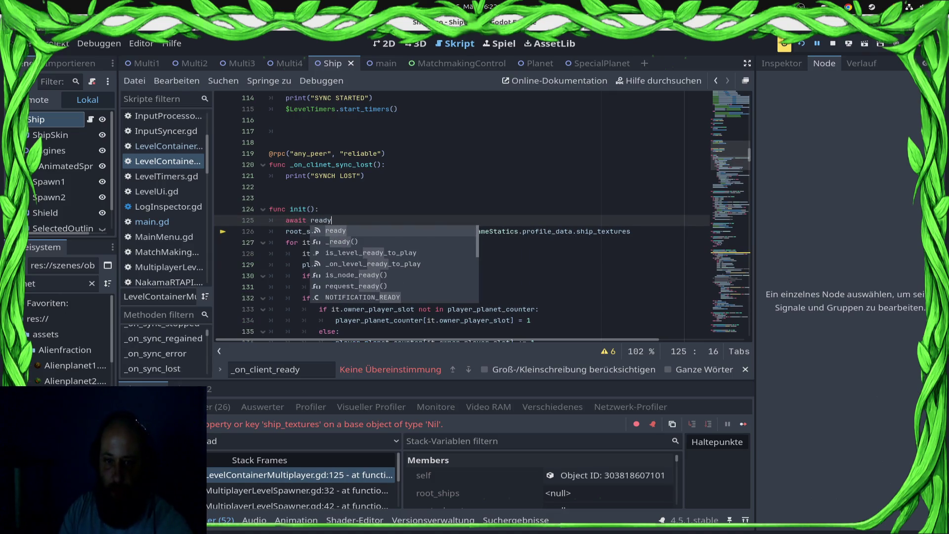
key(ctrl+s)
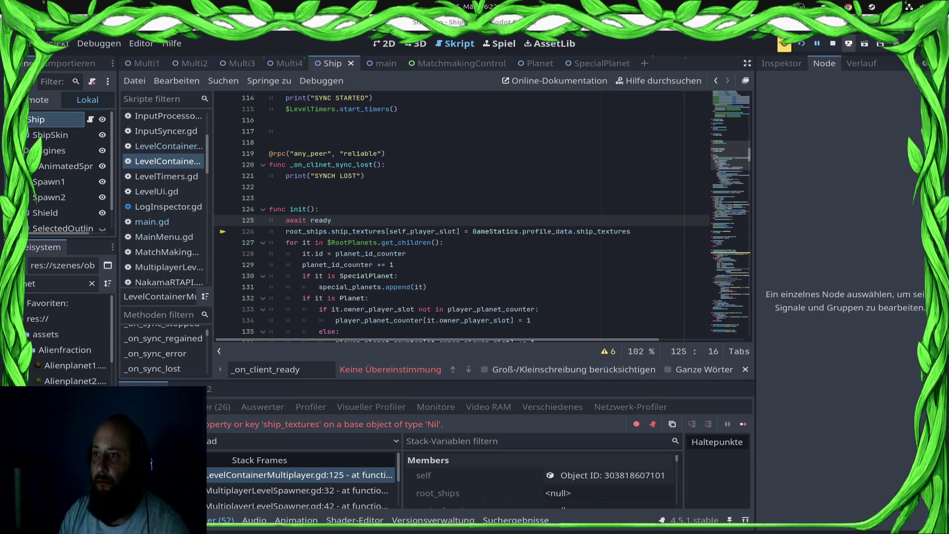
click(848, 43)
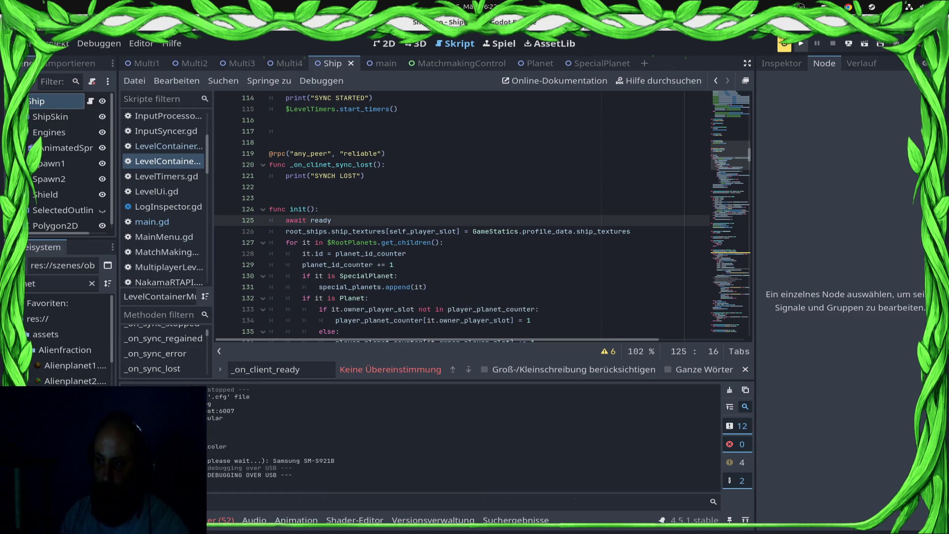
Run the project with F5, open the VS screen, and start a ranked match search.
key(F5)
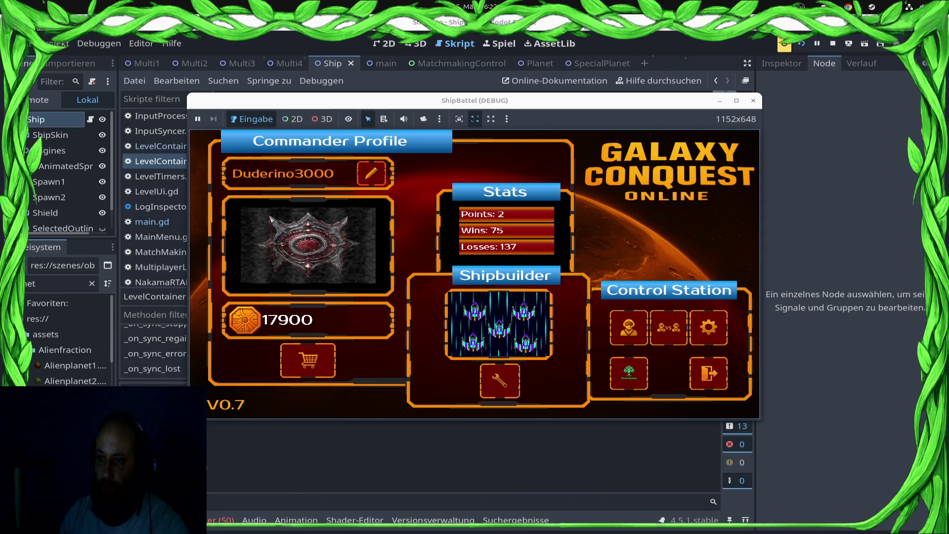
click(669, 327)
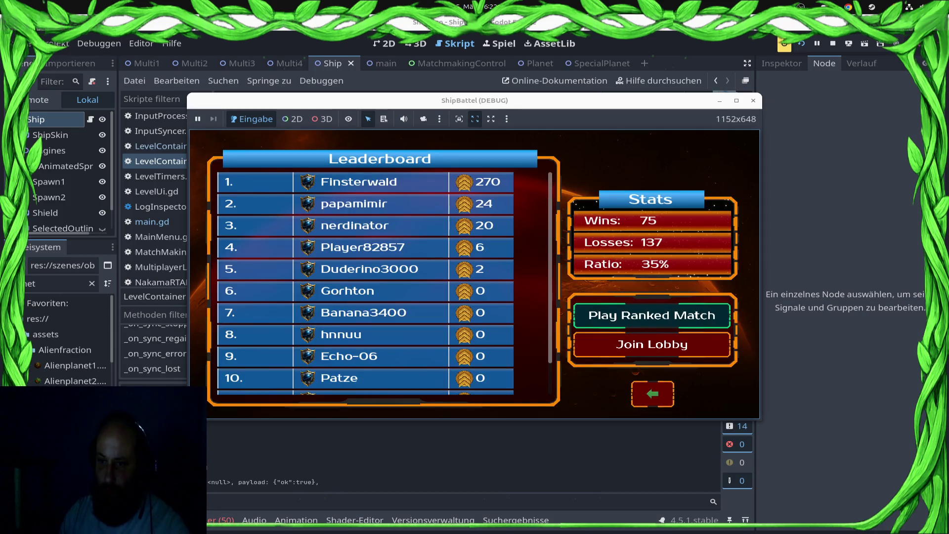
click(652, 315)
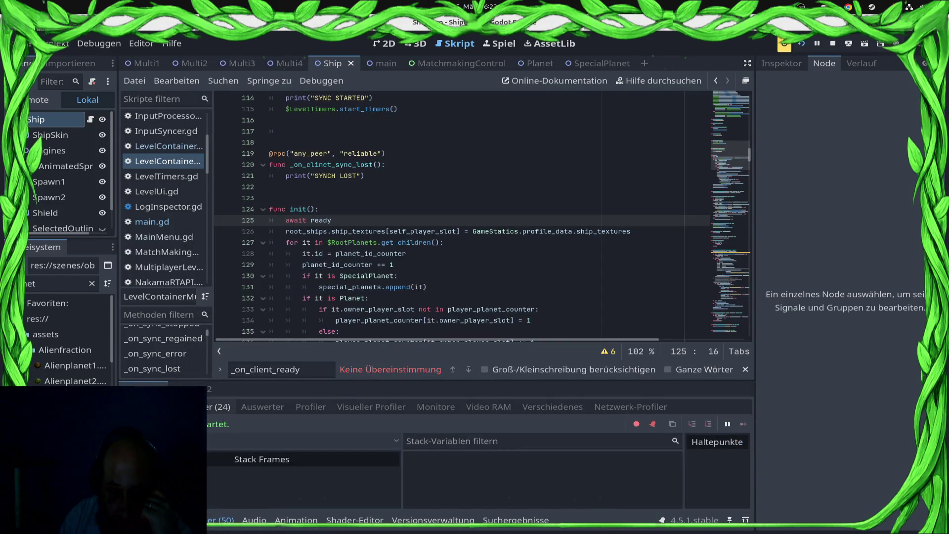
Jump to the _on_players_ready_for_match warning from the Errors tab, review main.gd, and stop the game.
click(198, 407)
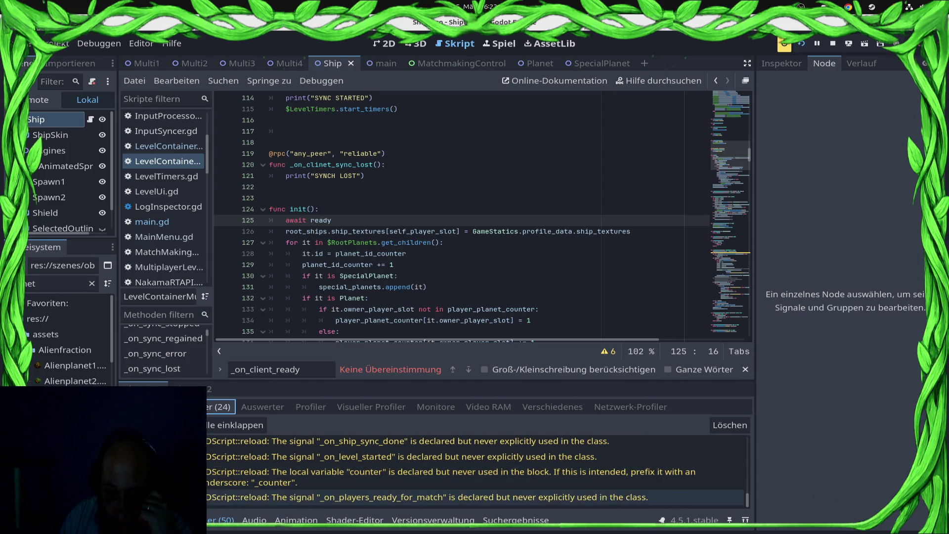
double_click(425, 496)
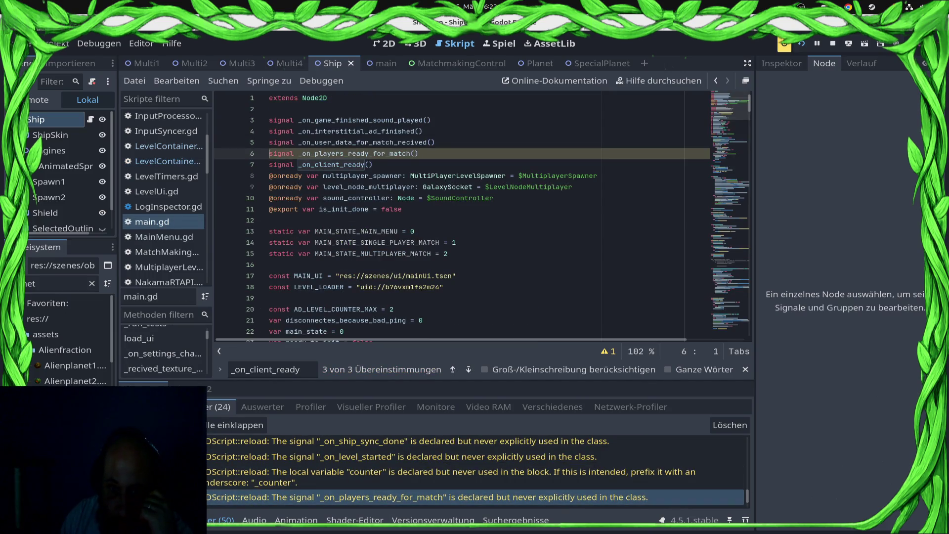
scroll(474, 474, up, 2)
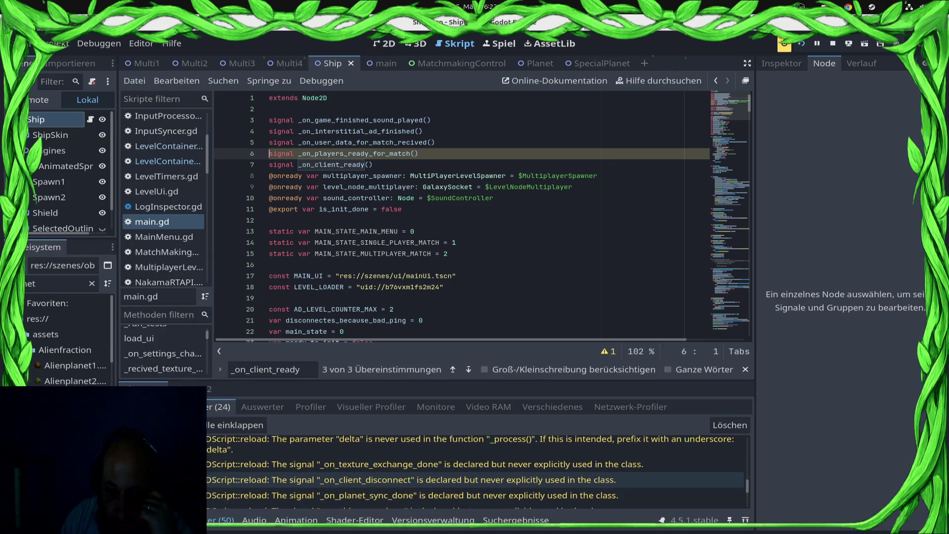
scroll(481, 215, down, 20)
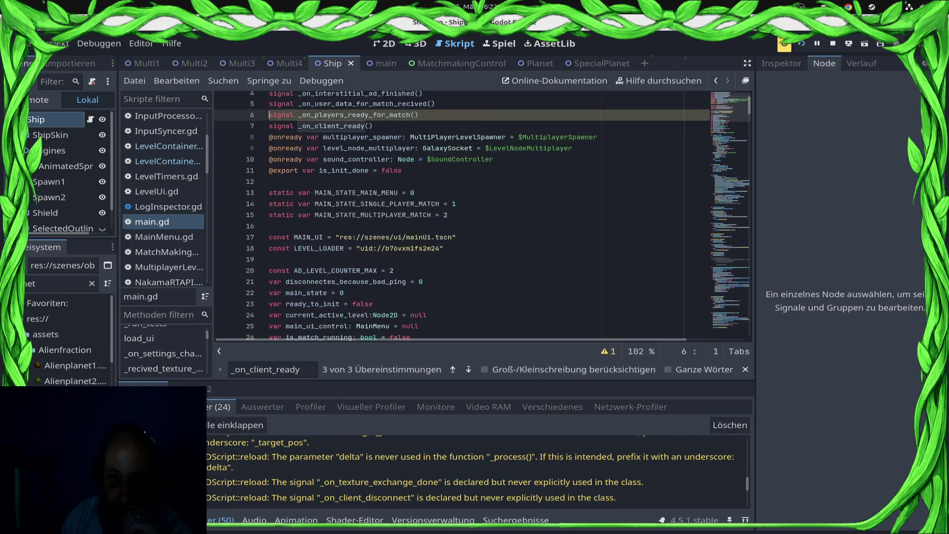
scroll(482, 214, down, 18)
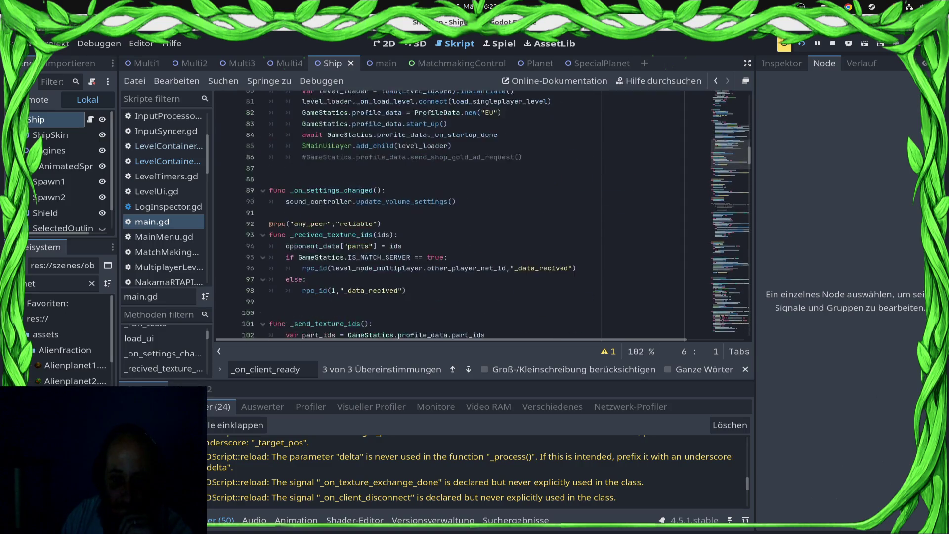
scroll(444, 213, down, 5)
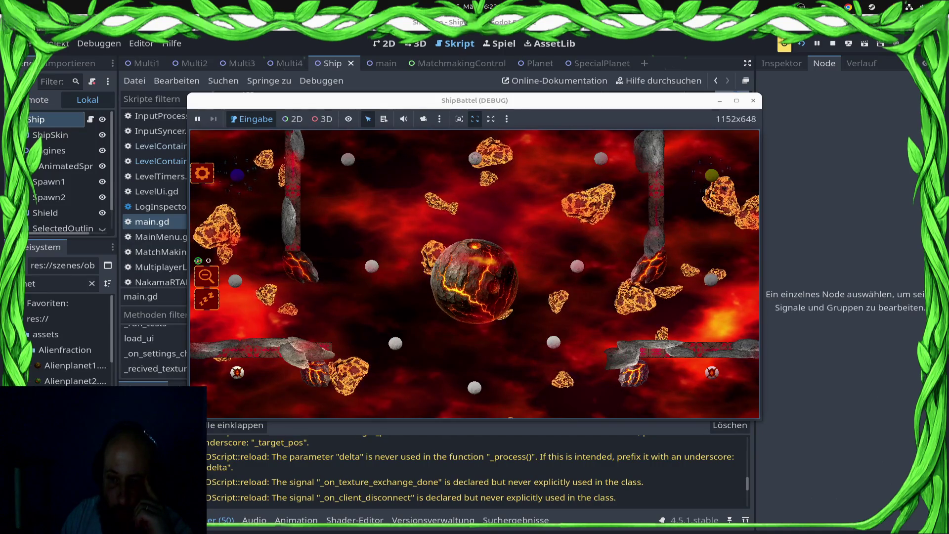
key(F8)
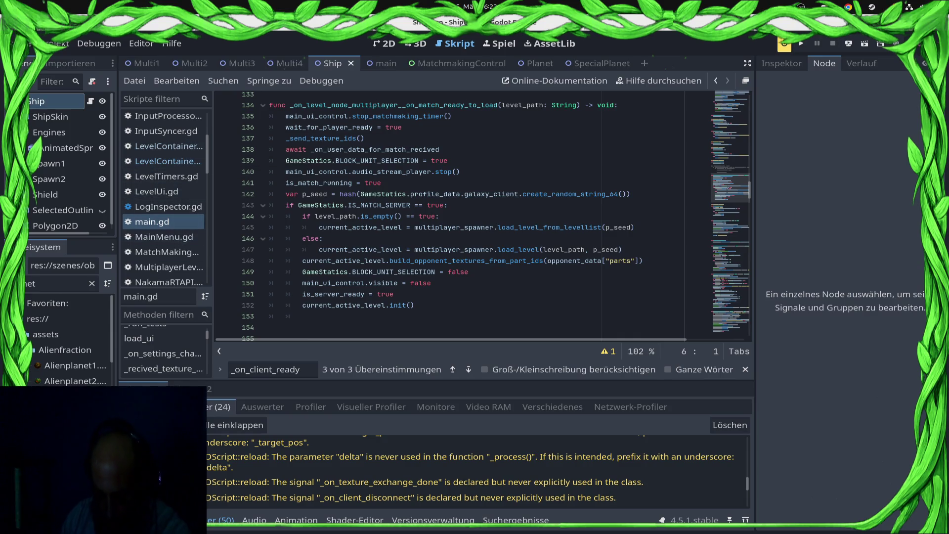
Browse LevelContainerMultiplayer and LevelContainer.gd and jump into the level's _ready function.
click(165, 161)
click(166, 146)
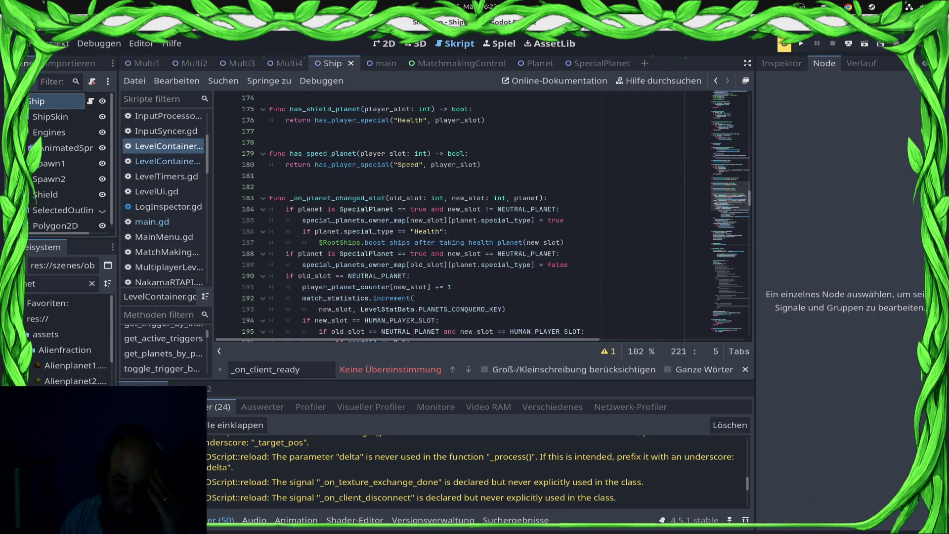
scroll(484, 218, up, 4)
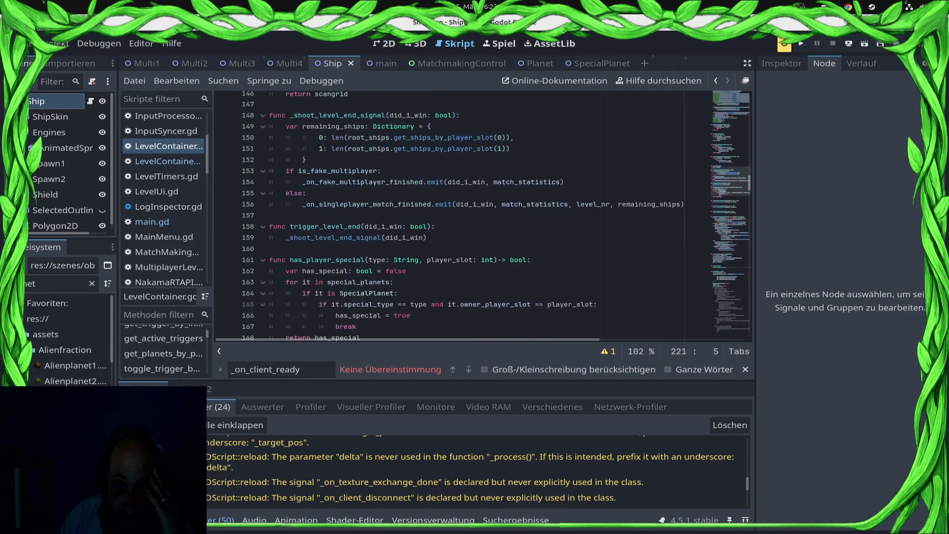
scroll(485, 217, up, 20)
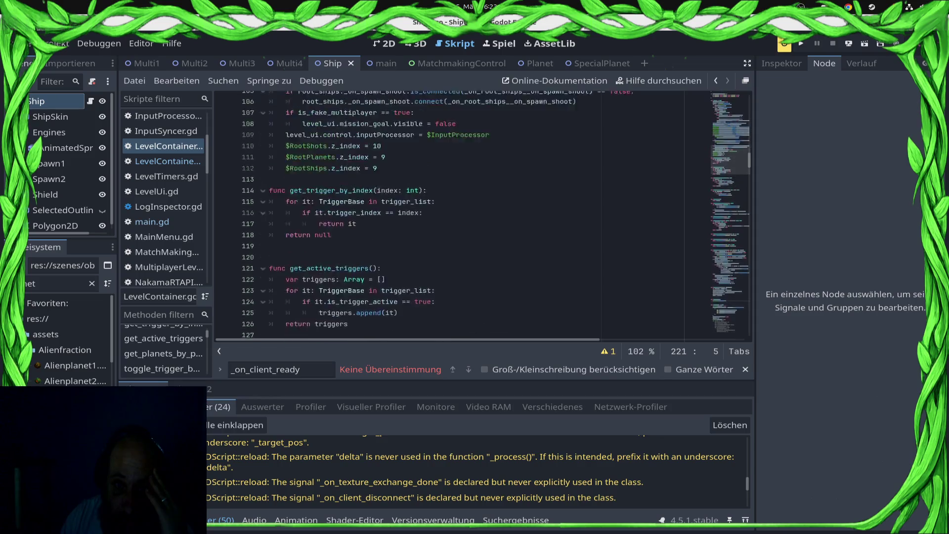
scroll(484, 218, up, 11)
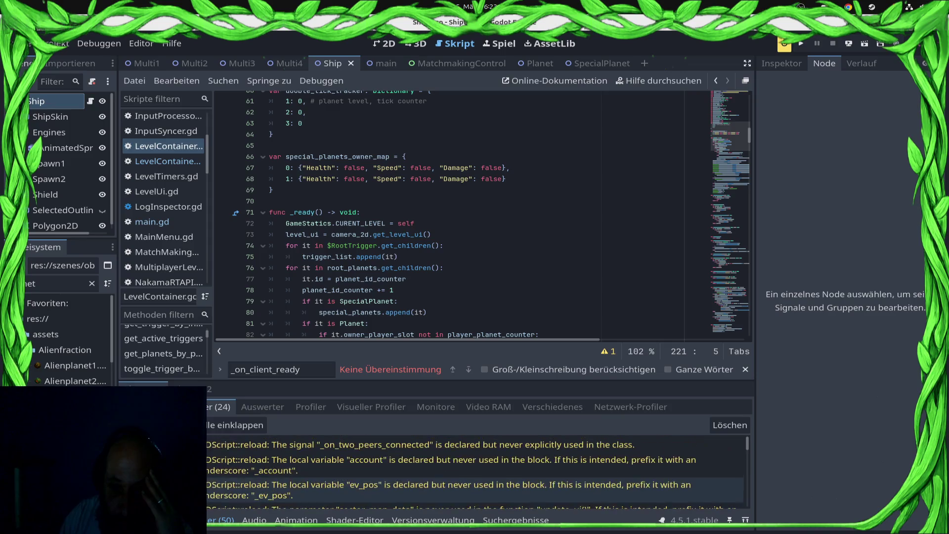
mouse_move(294, 471)
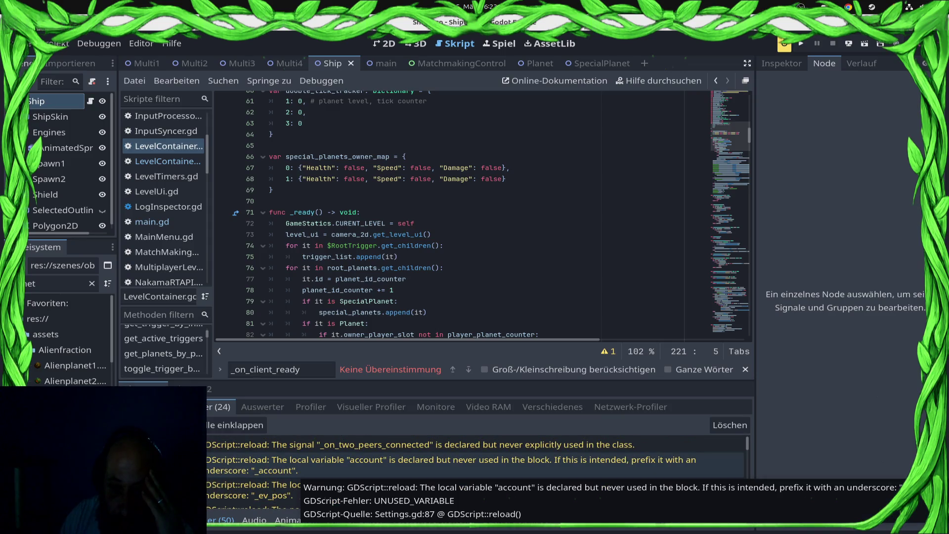
scroll(474, 472, down, 5)
scroll(475, 472, down, 2)
scroll(474, 472, down, 10)
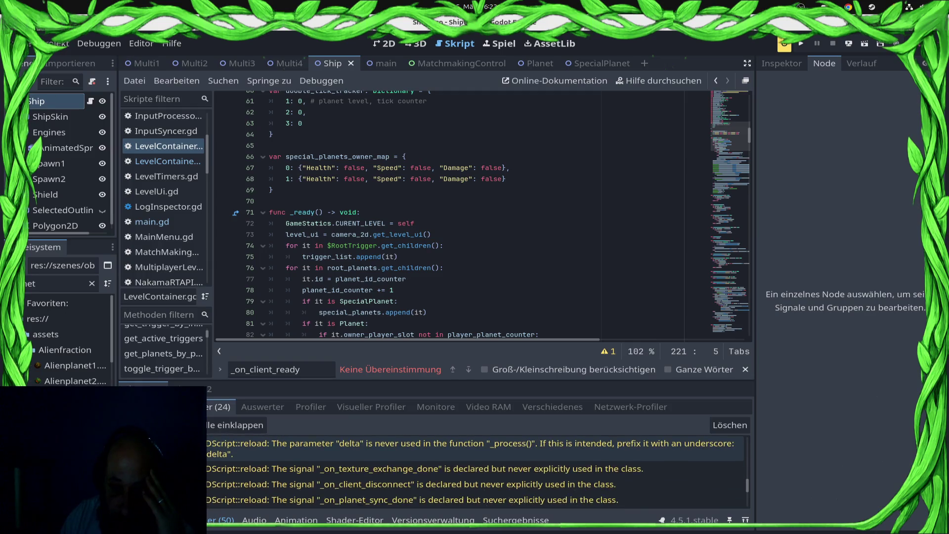
scroll(474, 471, down, 1)
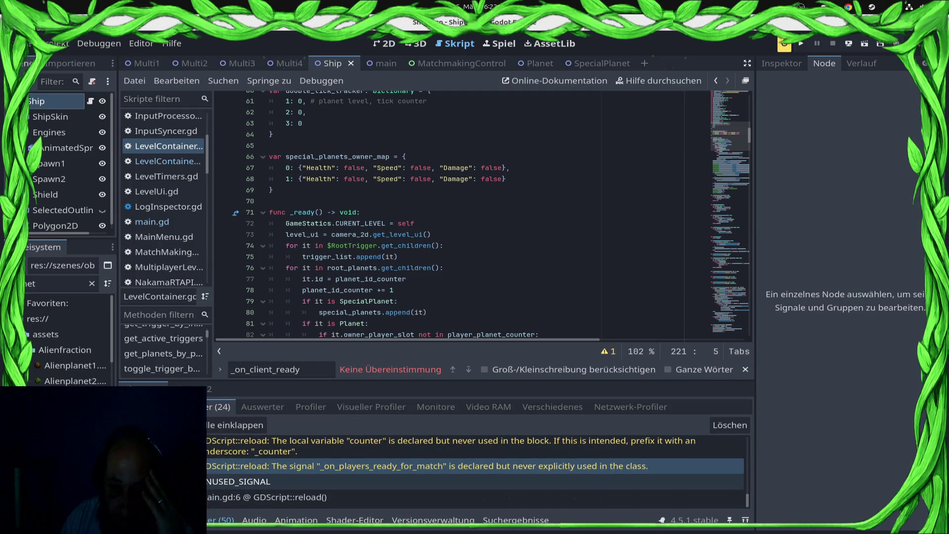
click(396, 212)
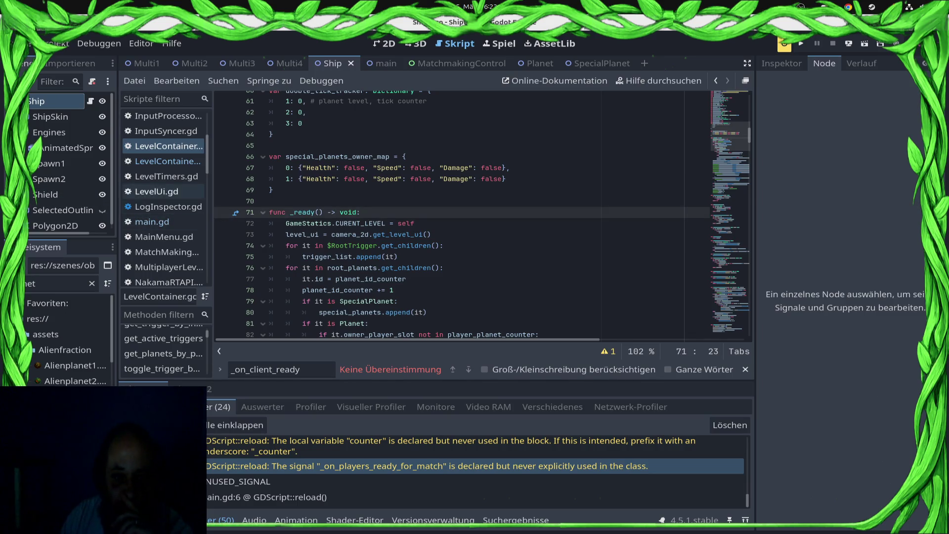
Compare the multiplayer level container with LevelTimers.gd and show its start_timers function.
click(163, 177)
click(163, 161)
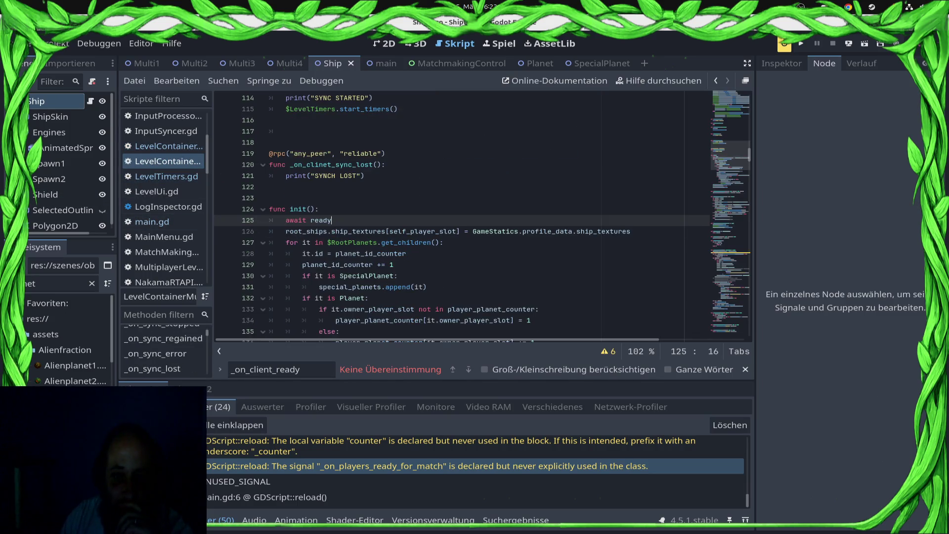
scroll(482, 216, down, 6)
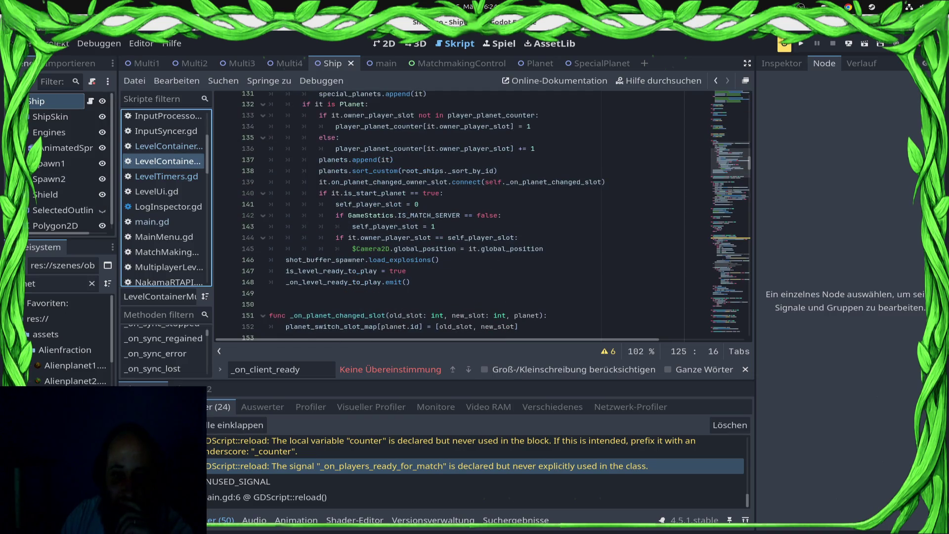
key(Down)
key(Up)
key(Down)
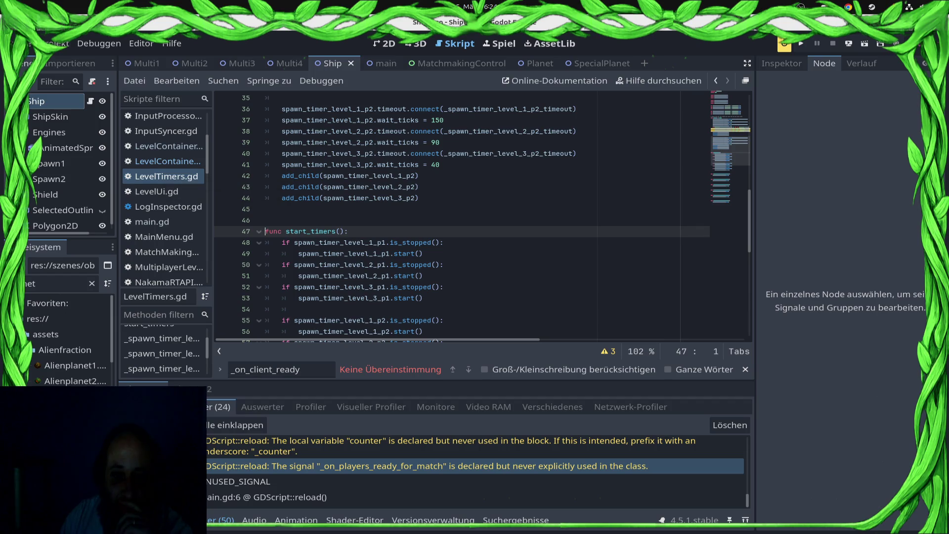
scroll(482, 217, down, 3)
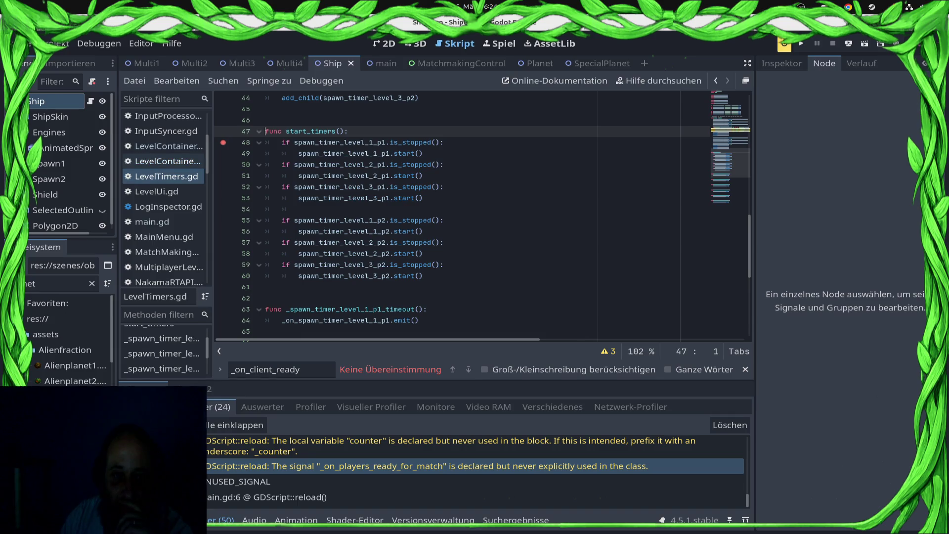
Locate the $LevelTimers.start_timers() call in LevelContainer.gd, then show the remote deploy targets.
click(168, 145)
scroll(481, 218, up, 3)
scroll(482, 217, down, 5)
scroll(482, 217, down, 20)
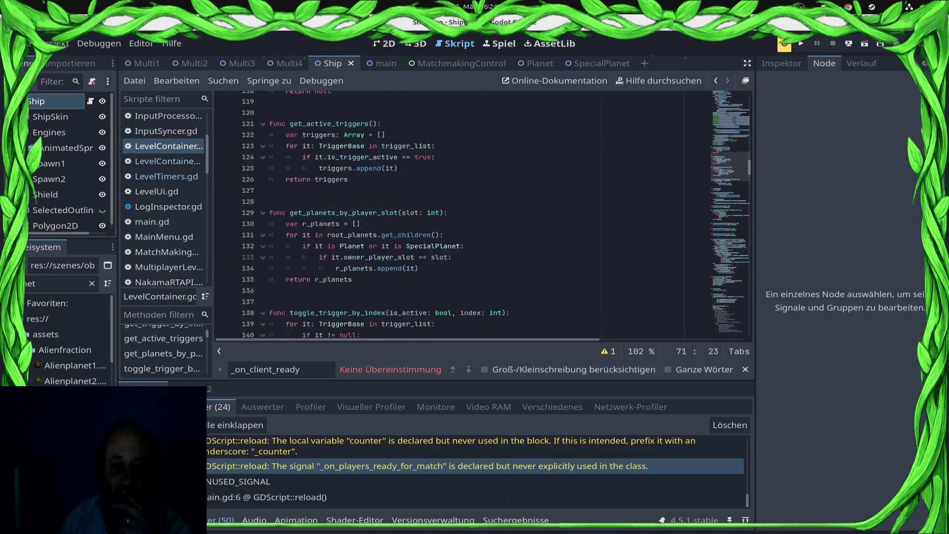
scroll(482, 218, down, 18)
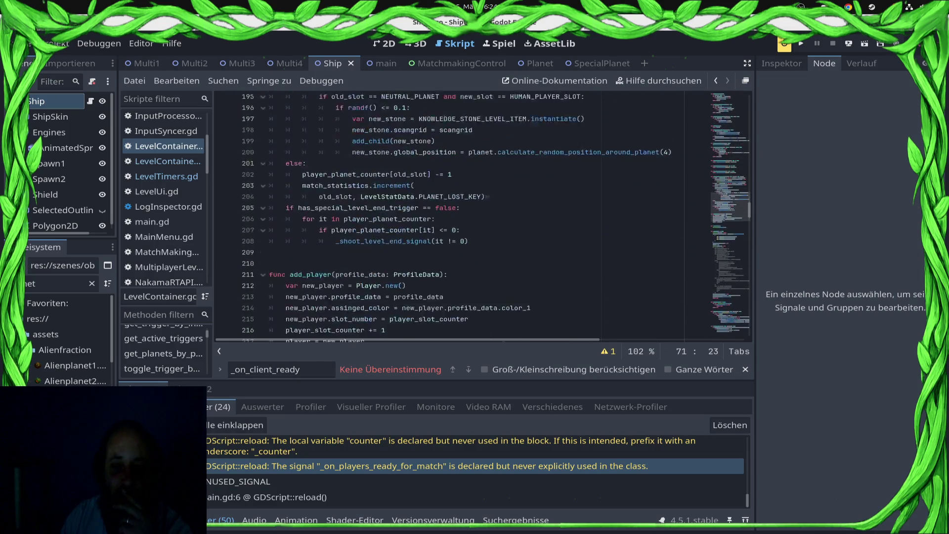
scroll(482, 217, up, 2)
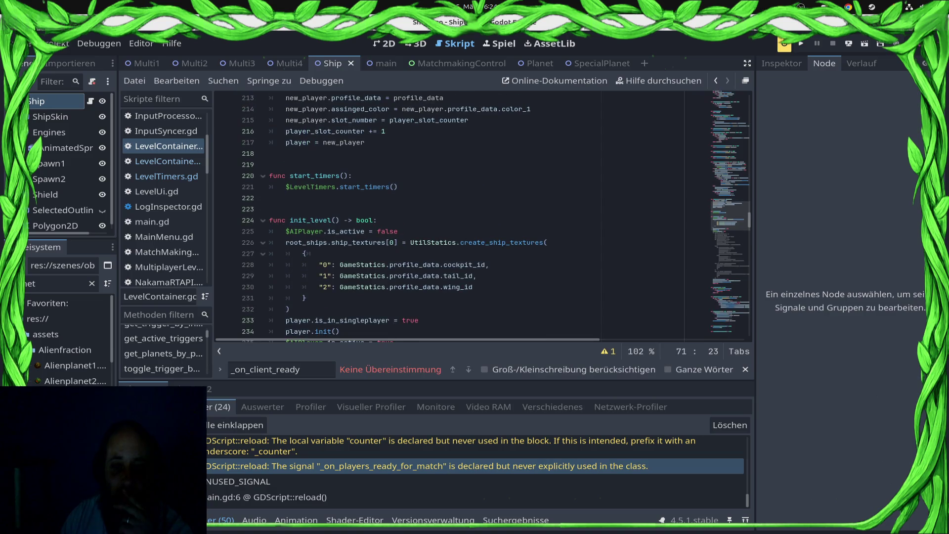
click(398, 187)
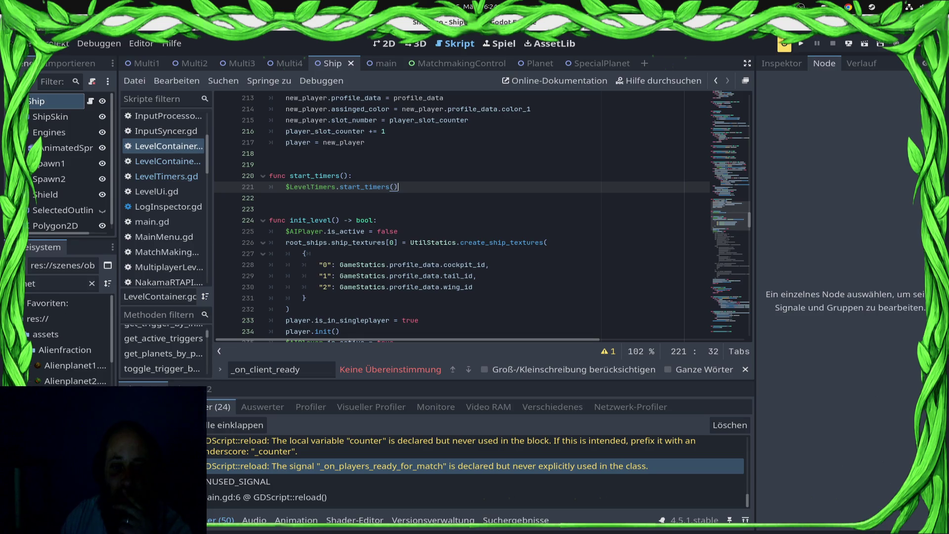
click(848, 44)
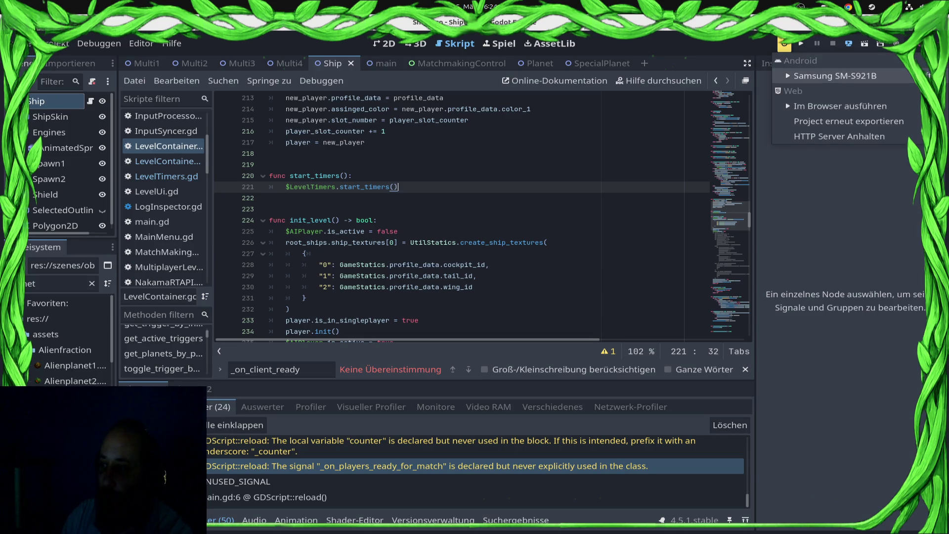
Export the game for Web, run it in the browser, then return to Godot.
mouse_move(835, 76)
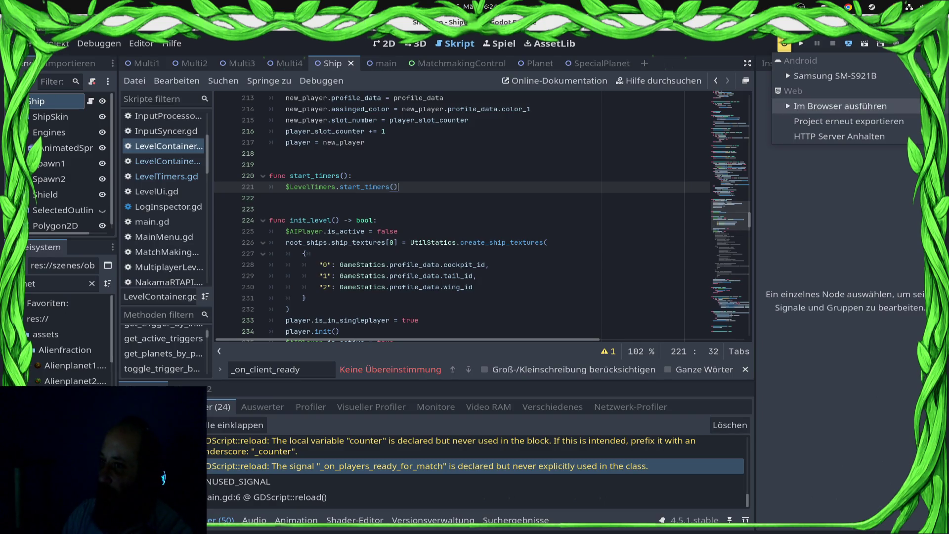
click(840, 106)
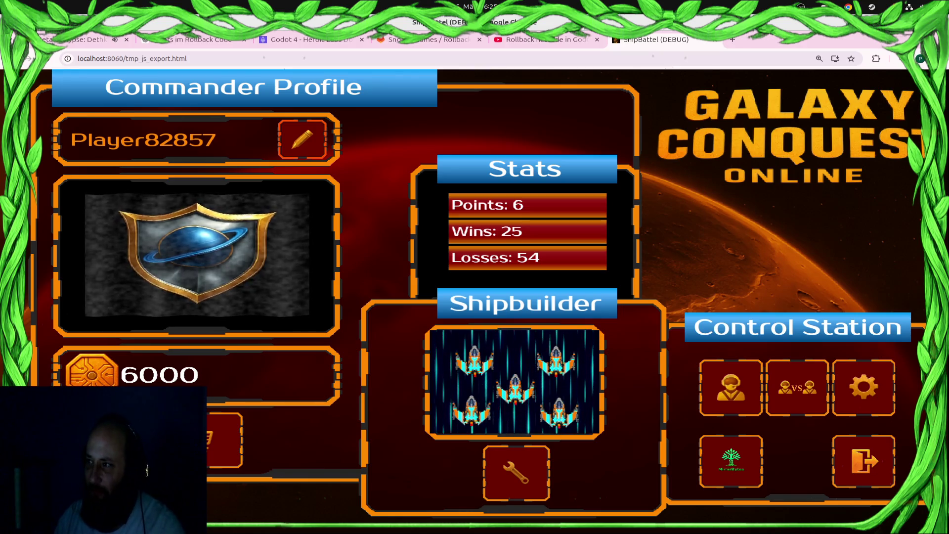
key(alt+Tab)
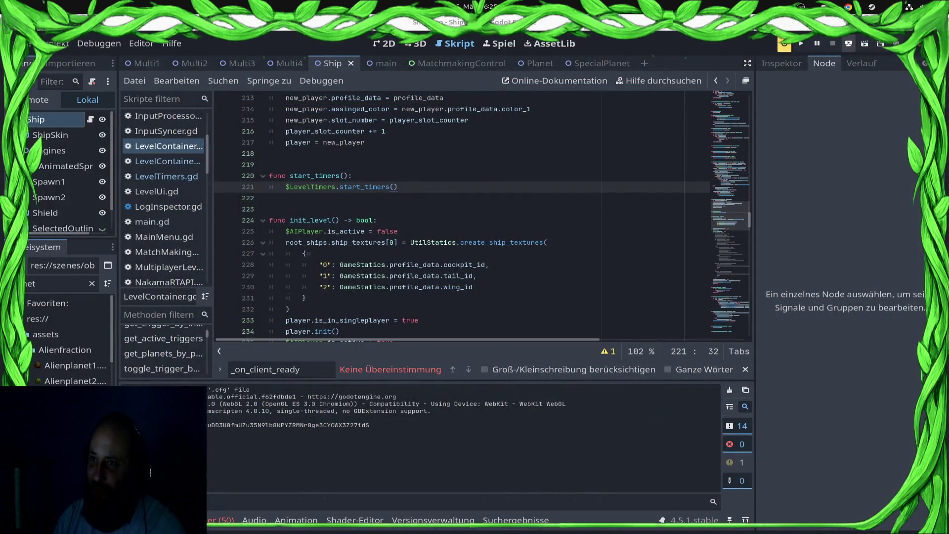
Run the project locally, start a ranked match until the level loads, then stop it and view debugger warnings.
key(F5)
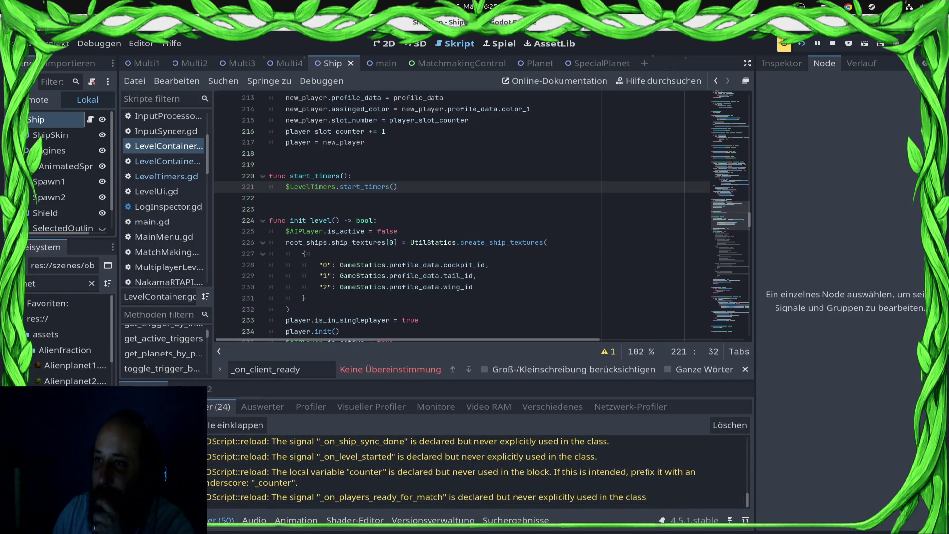
key(alt+Tab)
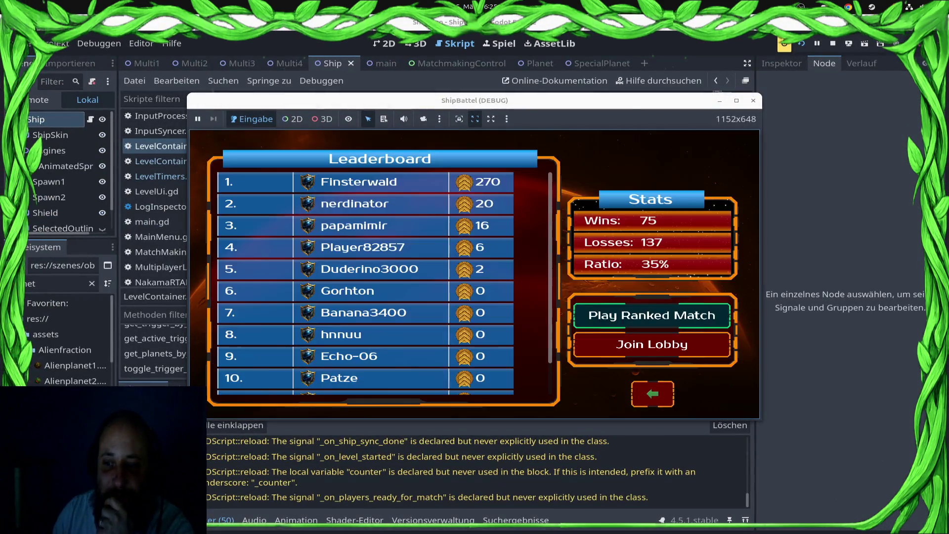
key(Return)
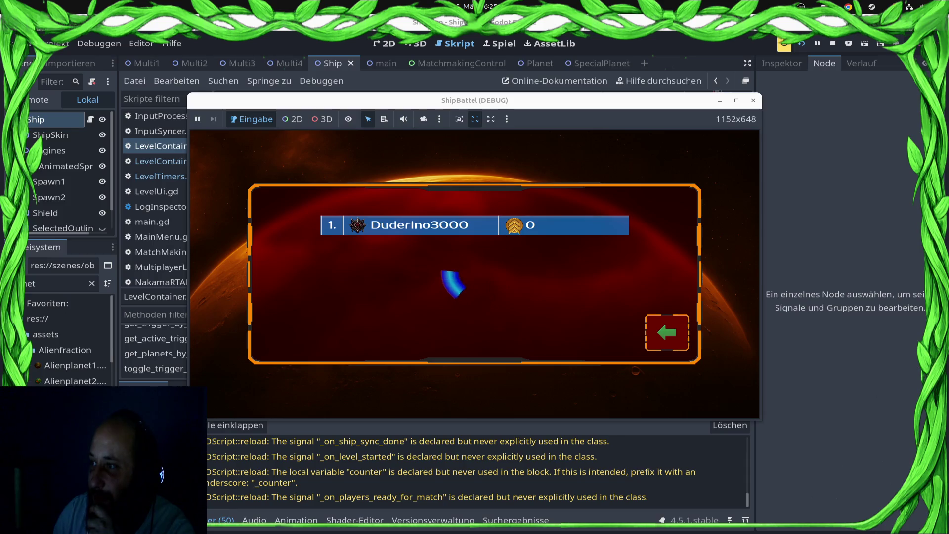
key(super)
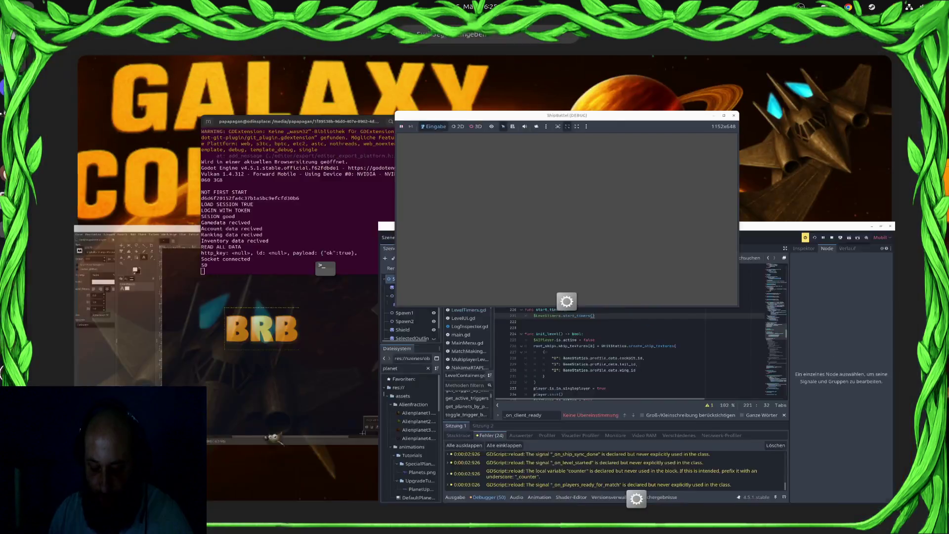
key(super)
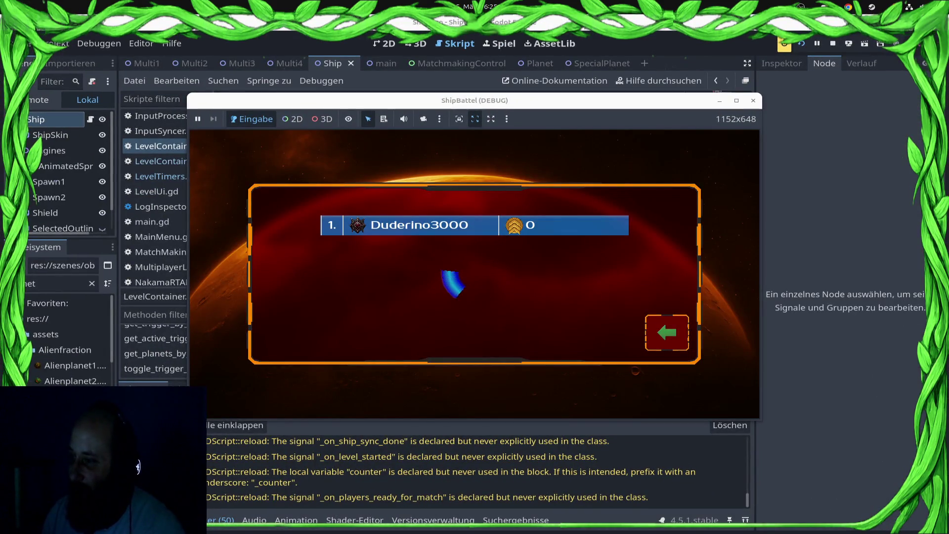
key(super)
key(super)
key(super)
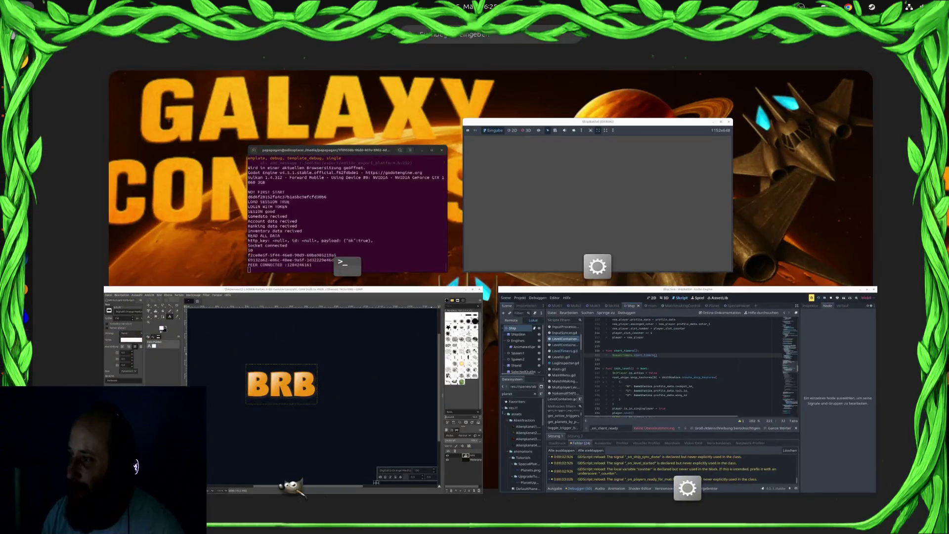
key(super)
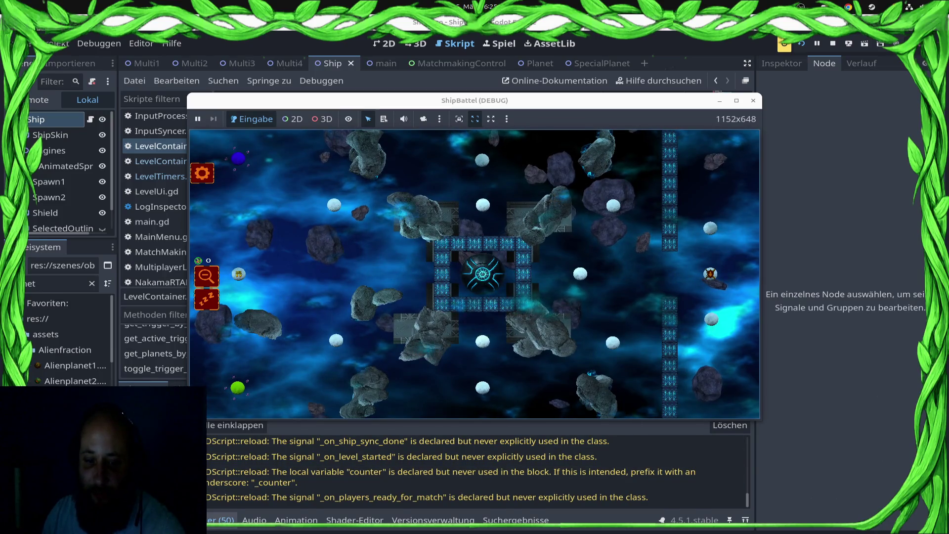
key(F8)
click(220, 519)
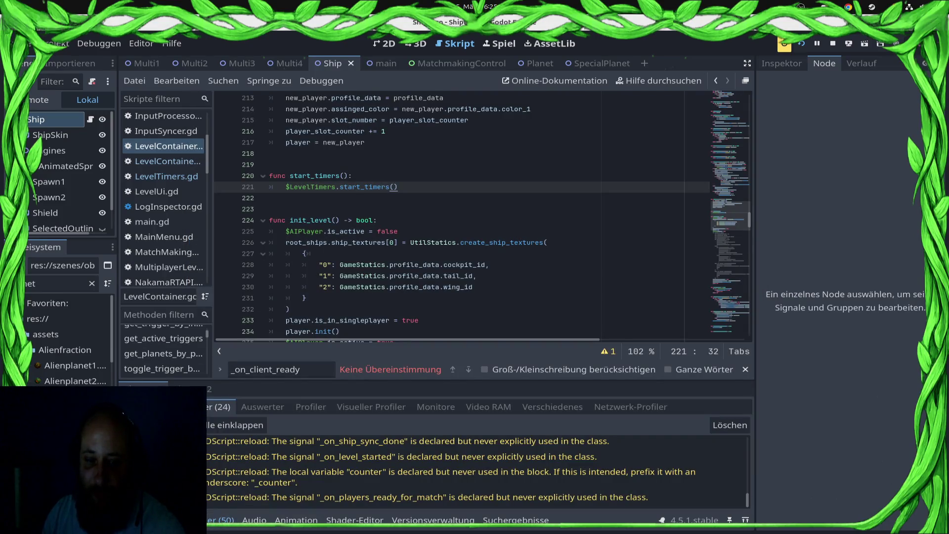
Check the output log and web build, then review init_level across the level container scripts.
key(alt+o)
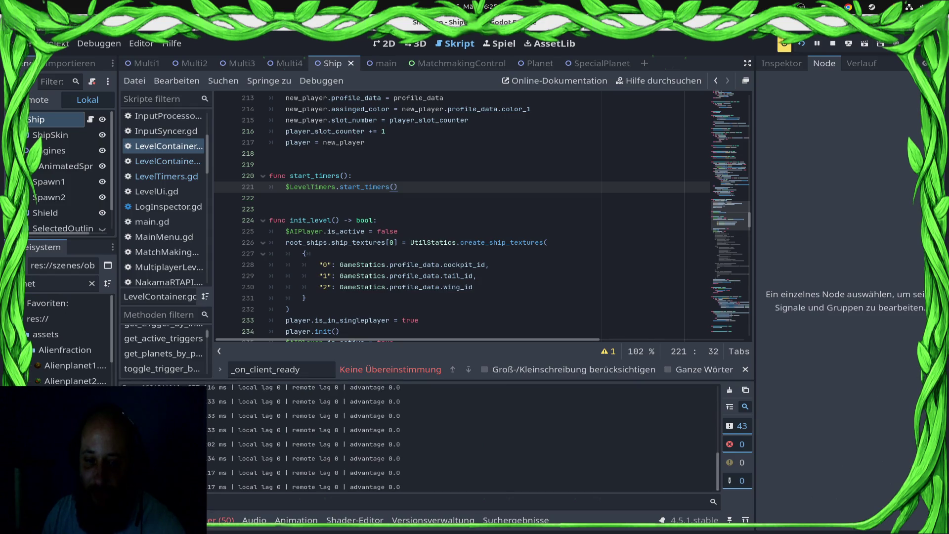
key(alt+Tab)
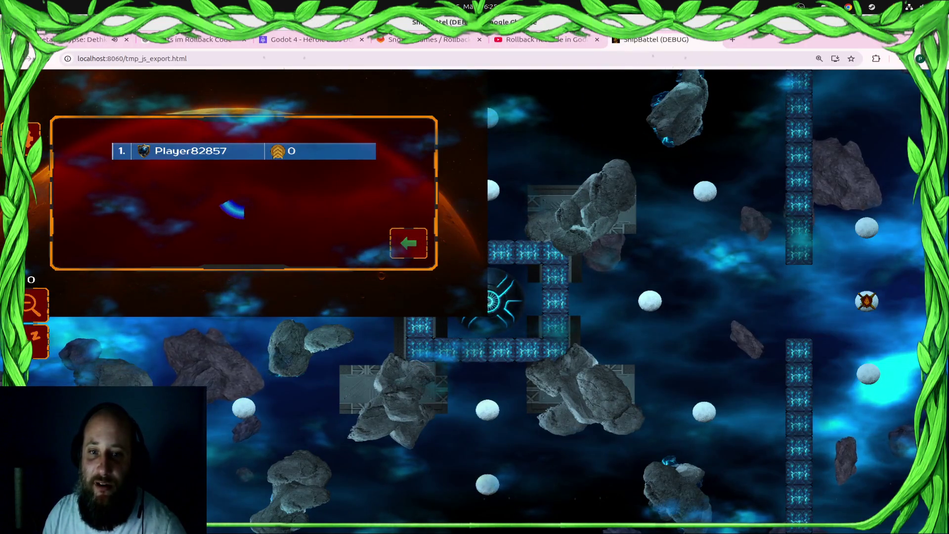
key(alt+Tab)
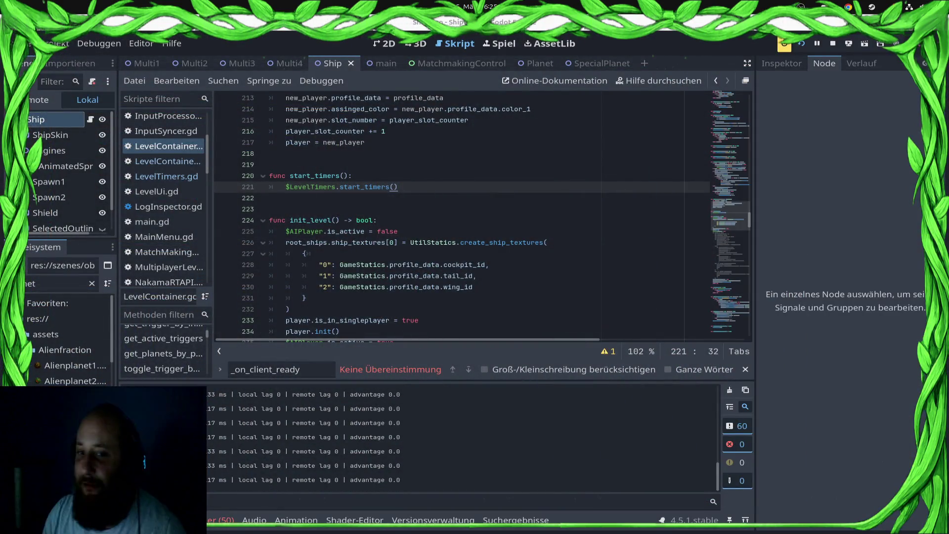
click(306, 309)
click(168, 161)
scroll(484, 214, down, 20)
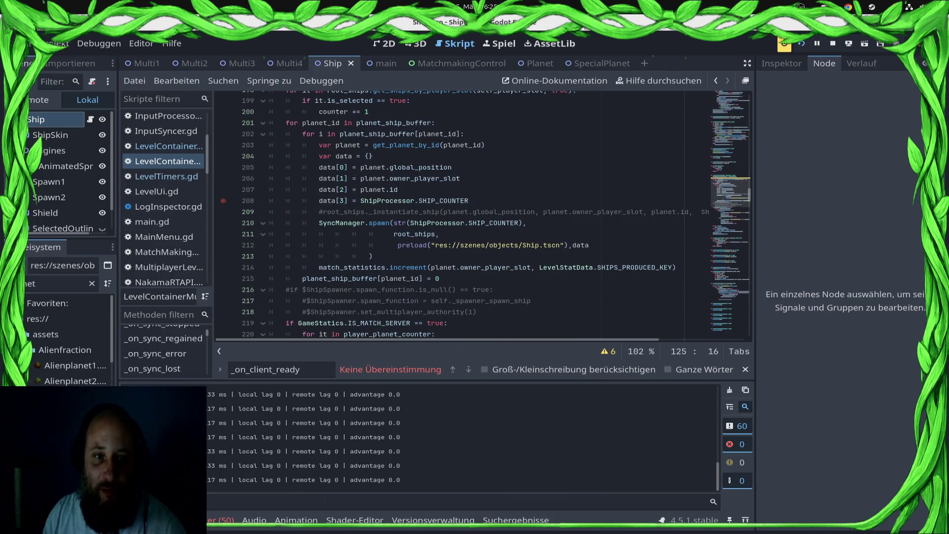
click(168, 145)
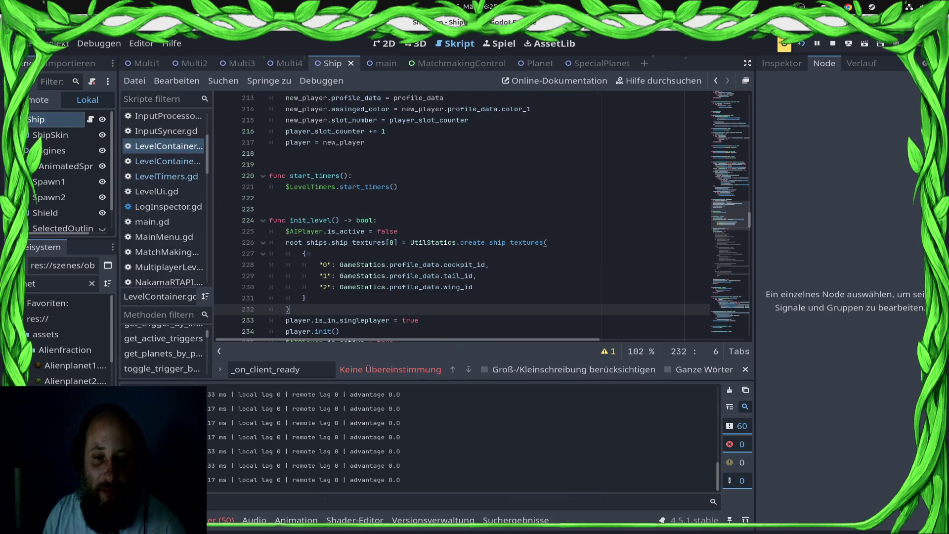
scroll(462, 213, down, 2)
Inspect the init() call and await on lines 170–171 in main.gd.
click(158, 221)
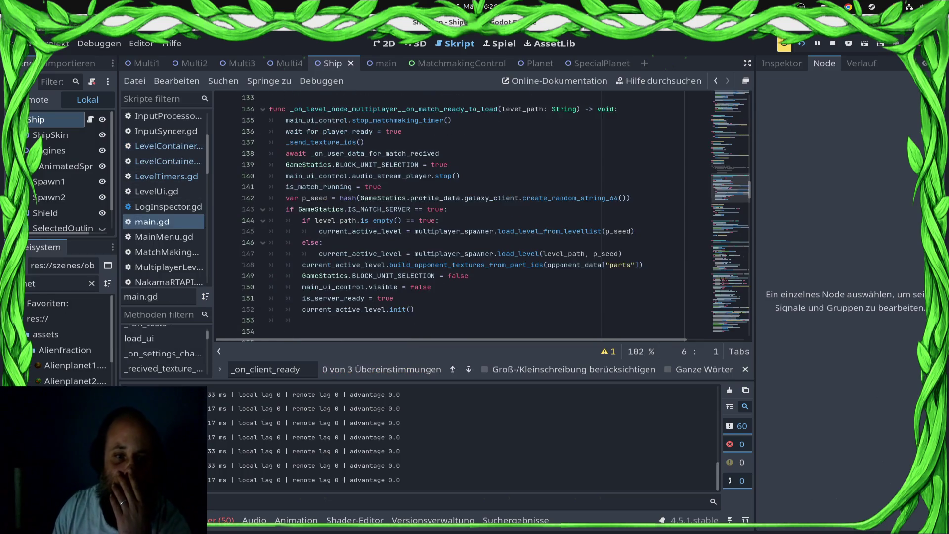
scroll(462, 213, down, 6)
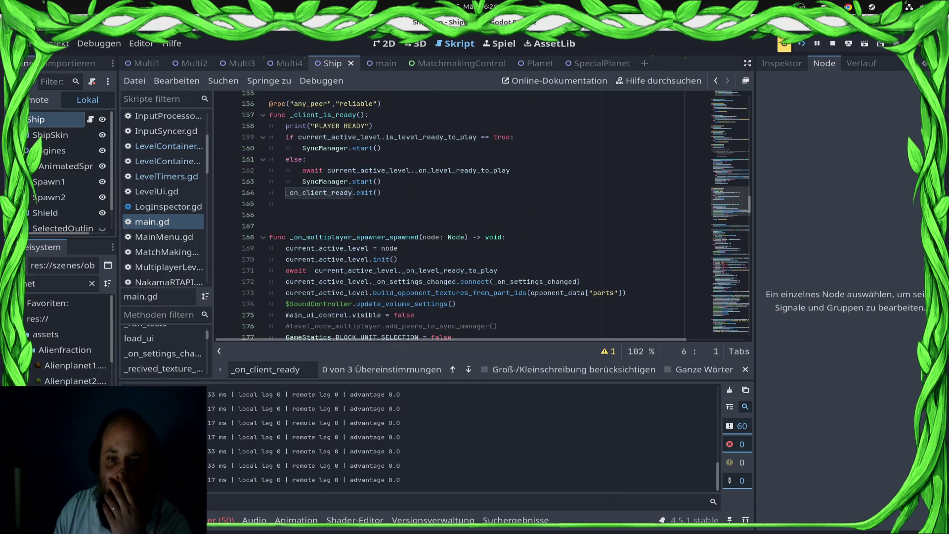
scroll(389, 248, down, 2)
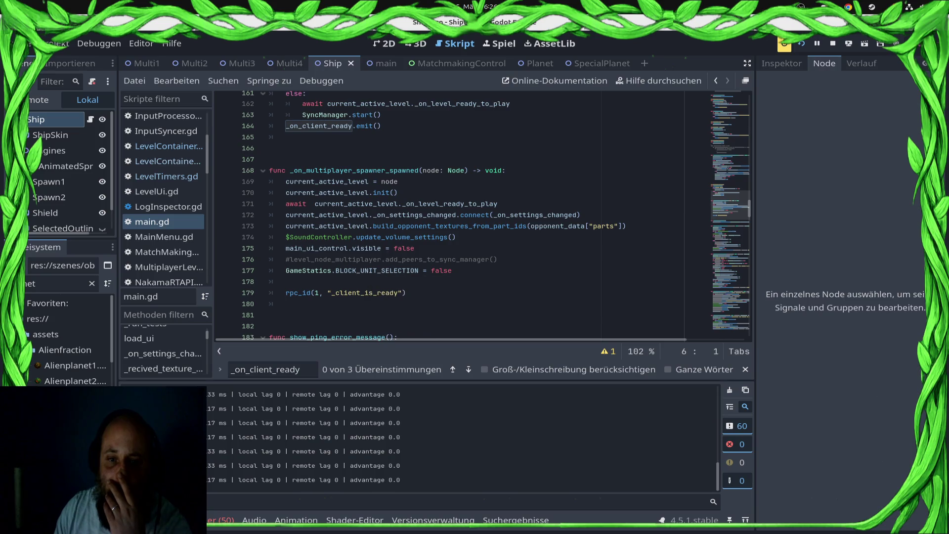
click(311, 203)
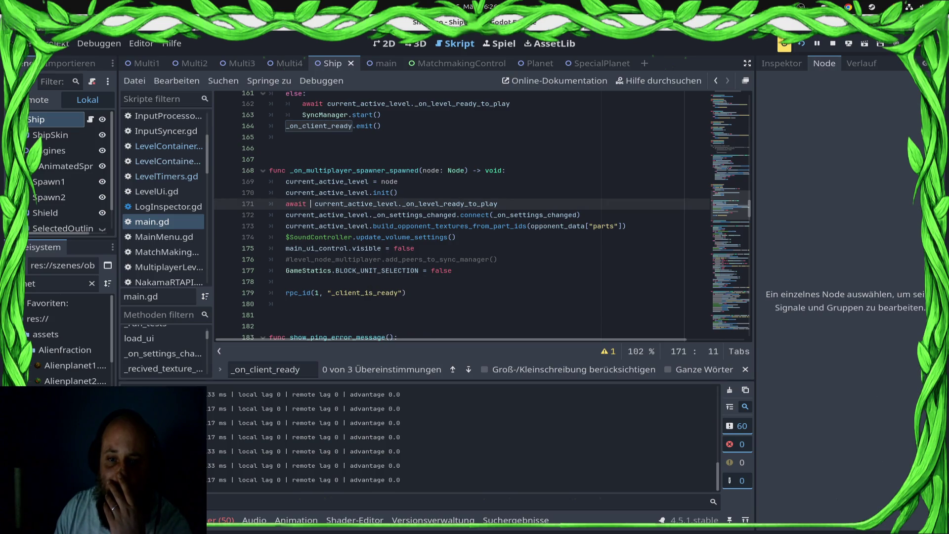
click(381, 192)
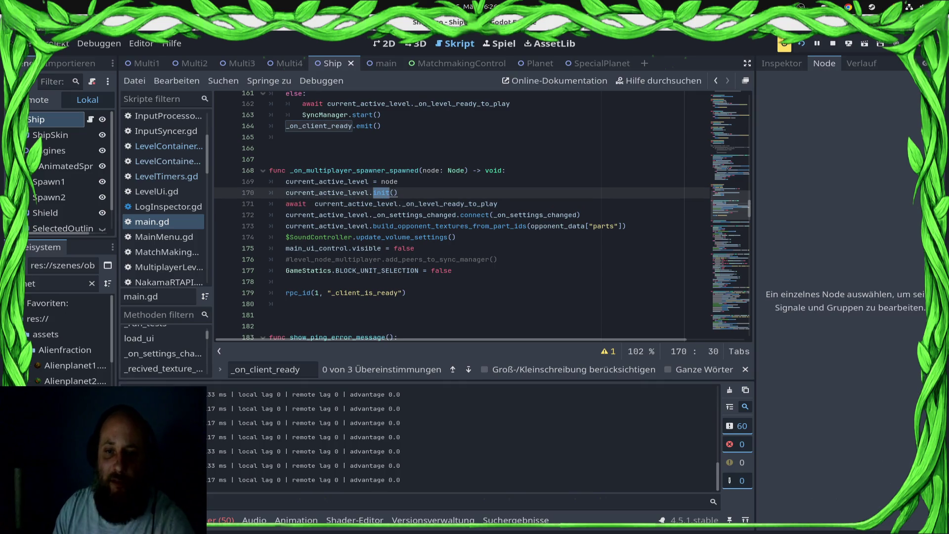
Find where the level container emits _on_level_ready_to_play on line 148.
click(168, 161)
scroll(484, 212, down, 10)
scroll(485, 213, down, 10)
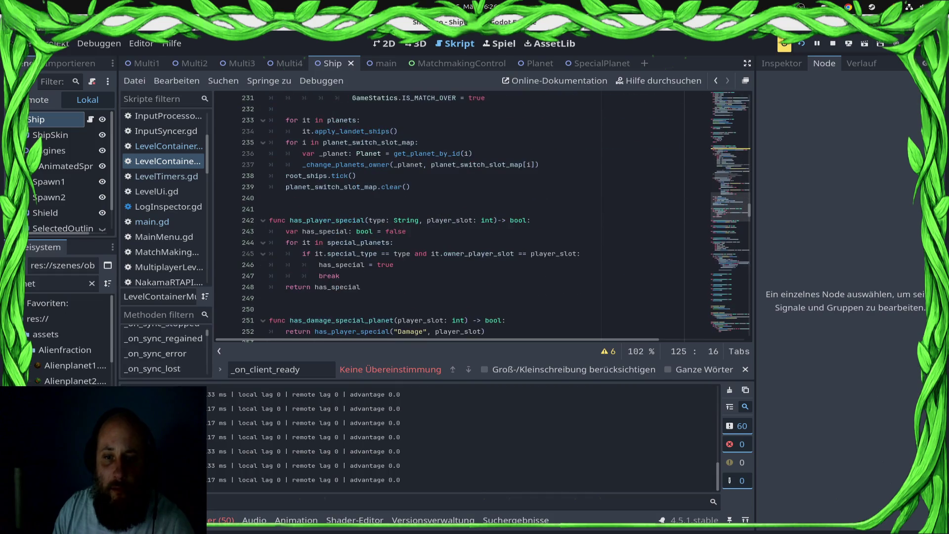
scroll(484, 213, up, 20)
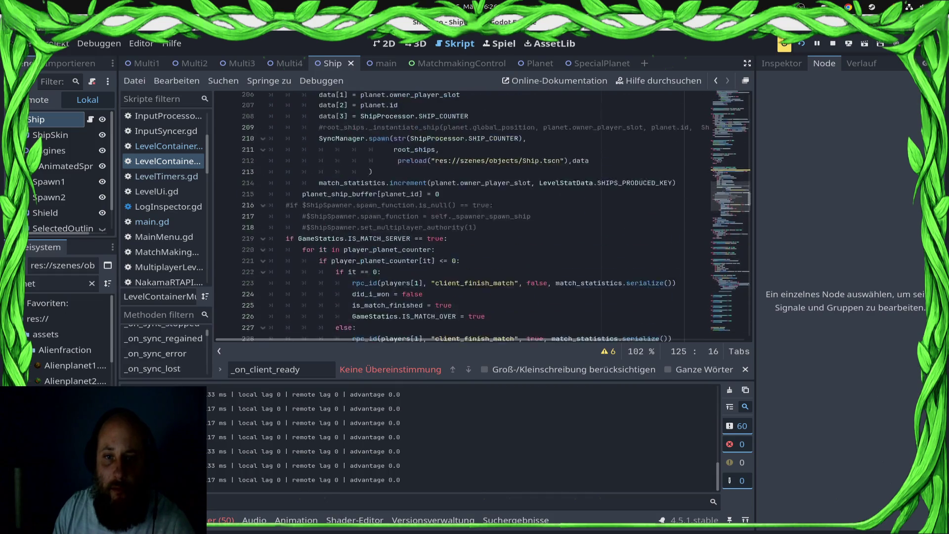
scroll(484, 212, up, 8)
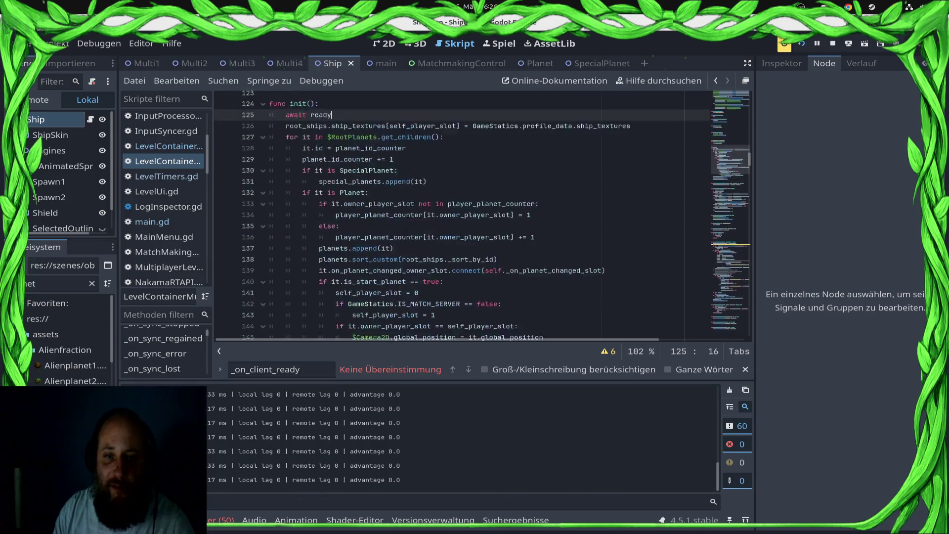
double_click(333, 254)
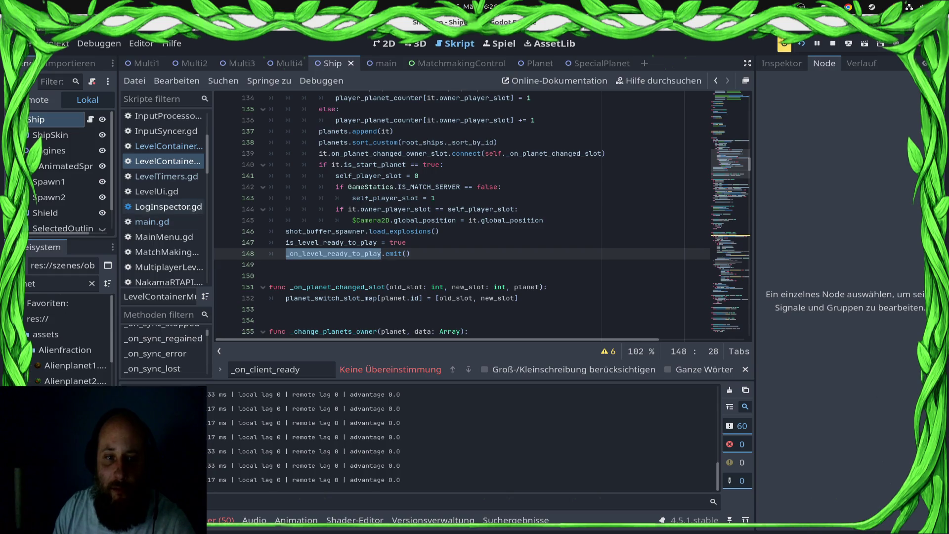
Return to main.gd, save it, and show the remote deploy targets.
click(151, 221)
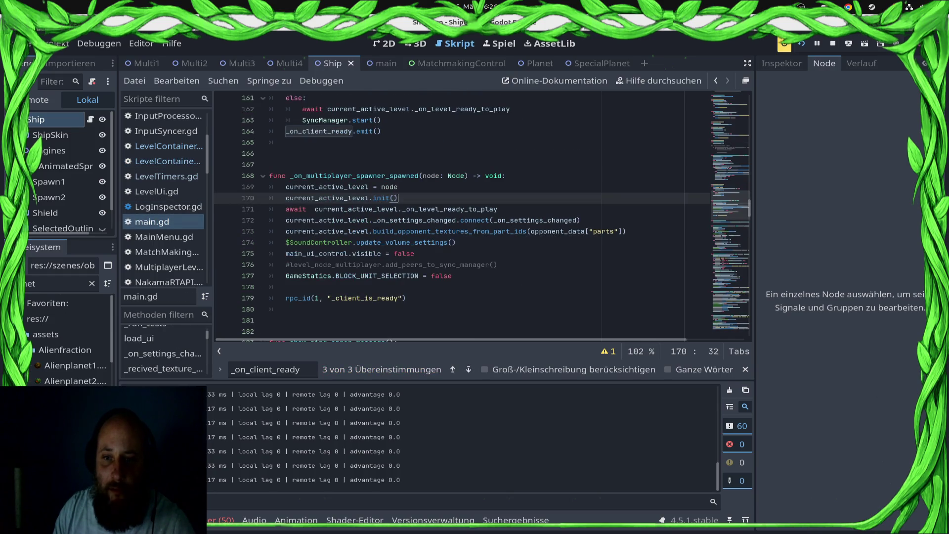
key(Down)
key(shift+End)
key(End)
key(ctrl+s)
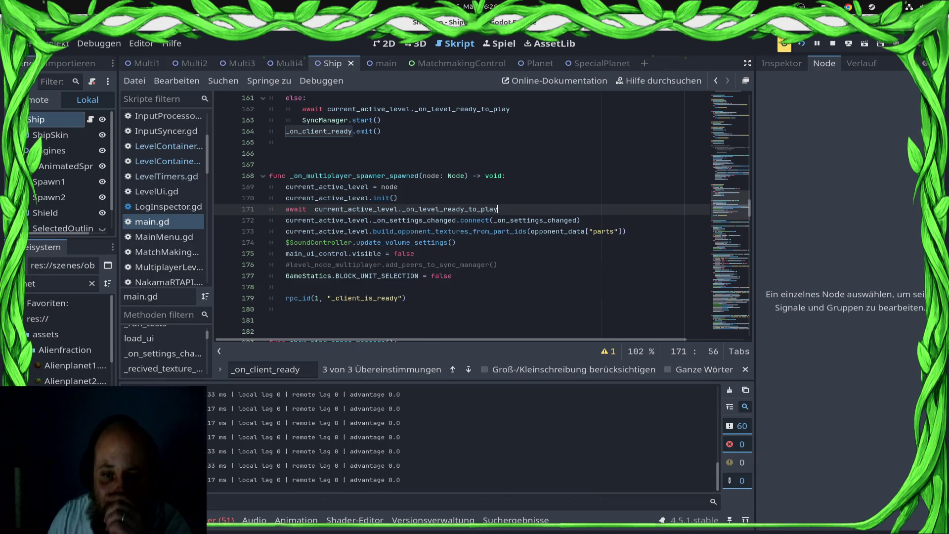
scroll(482, 216, up, 4)
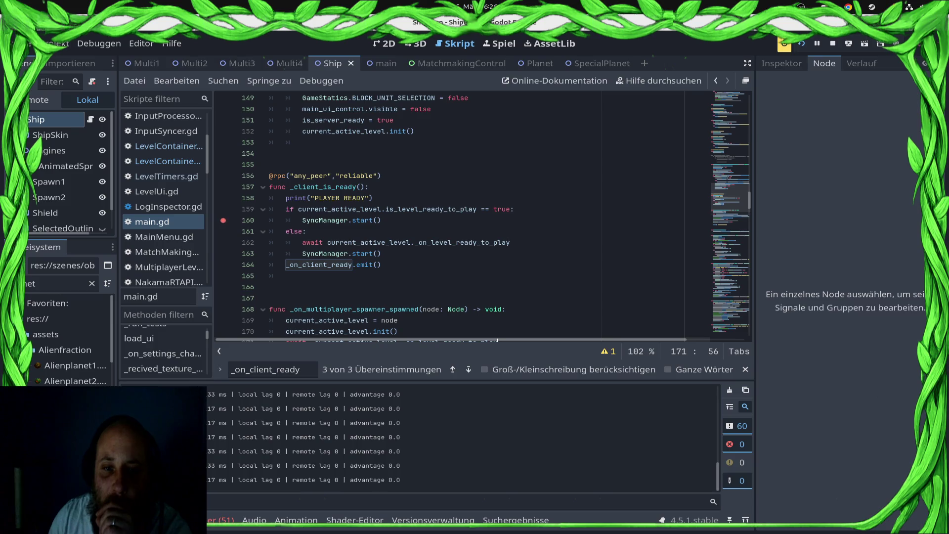
click(784, 43)
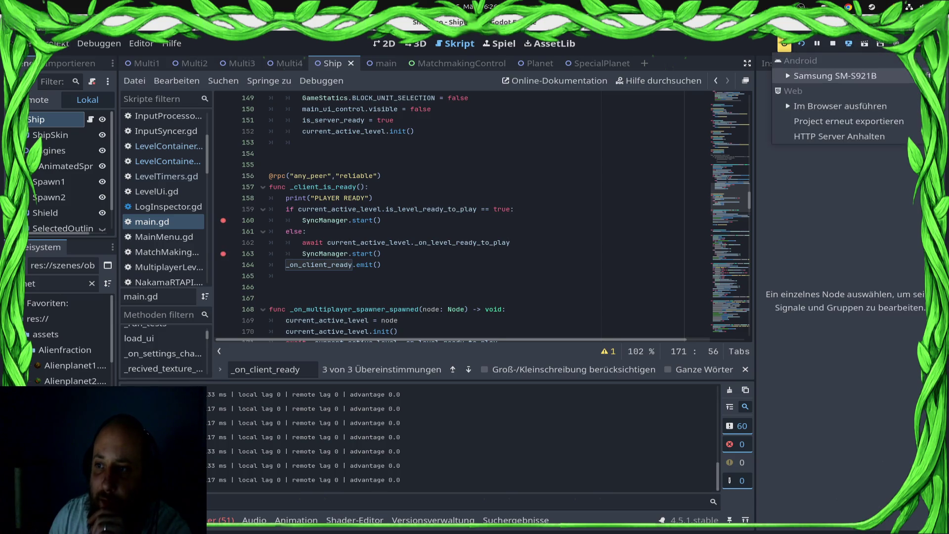
Deploy to the Samsung SM-S921B, start a VS ranked match until the level loads, then stop.
click(835, 76)
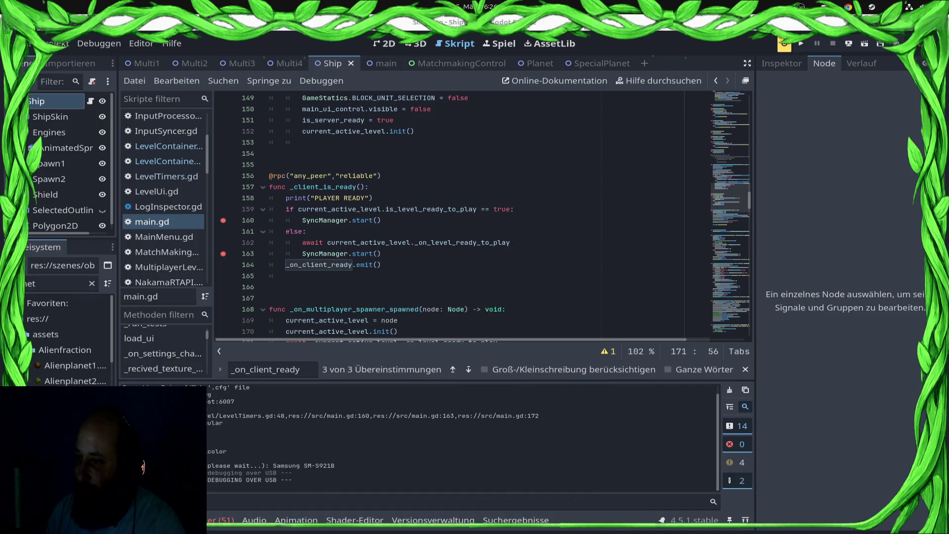
key(F5)
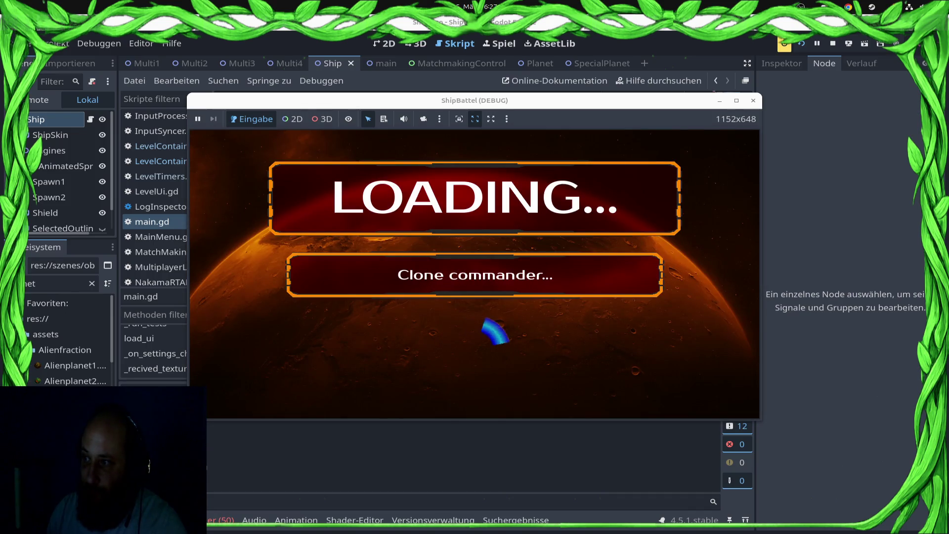
key(Up)
key(Right)
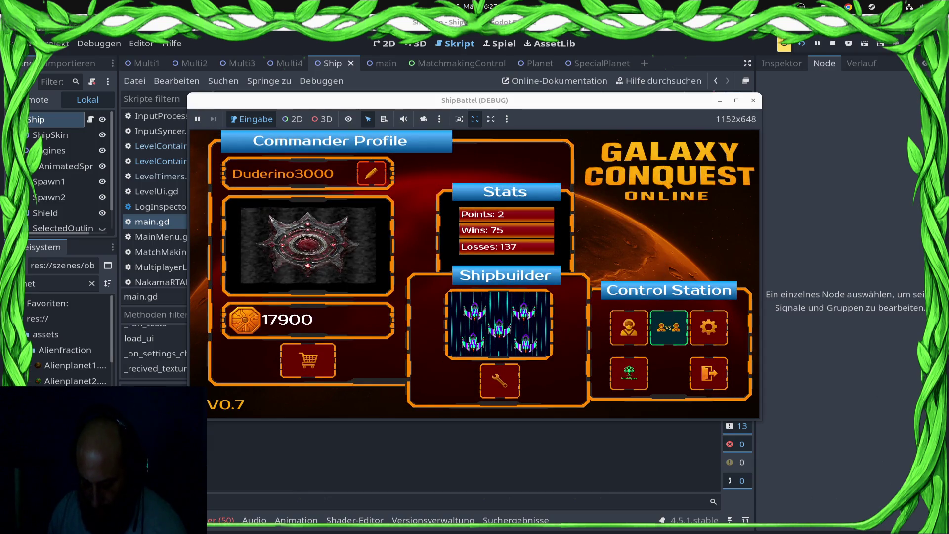
key(Return)
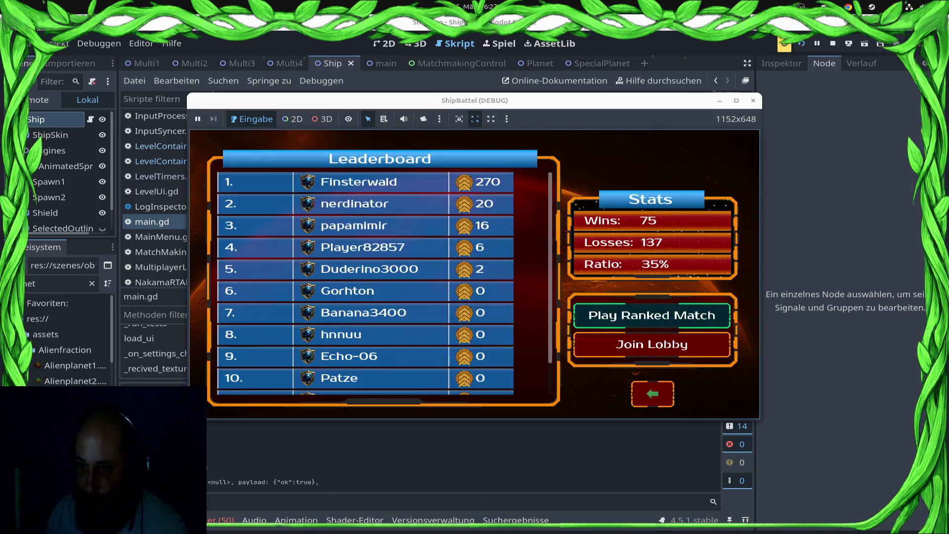
key(Return)
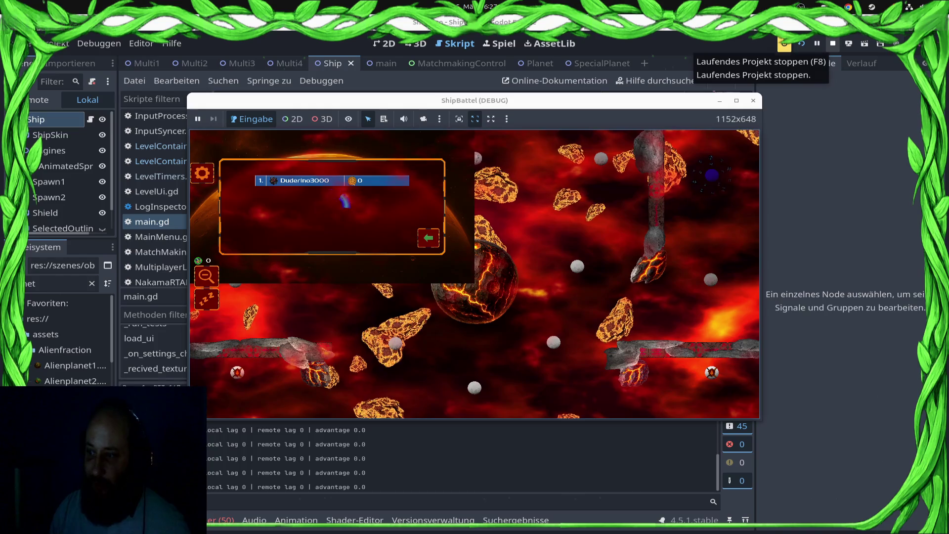
click(832, 43)
Comment out the _on_level_ready_to_play await on line 171 of main.gd and save.
click(381, 253)
scroll(382, 254, down, 3)
click(286, 235)
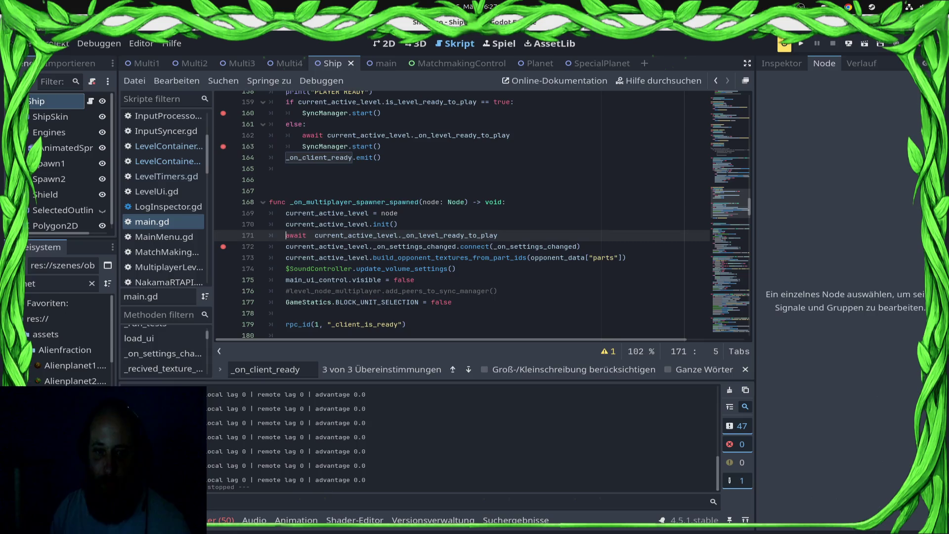
text(#)
key(ctrl+s)
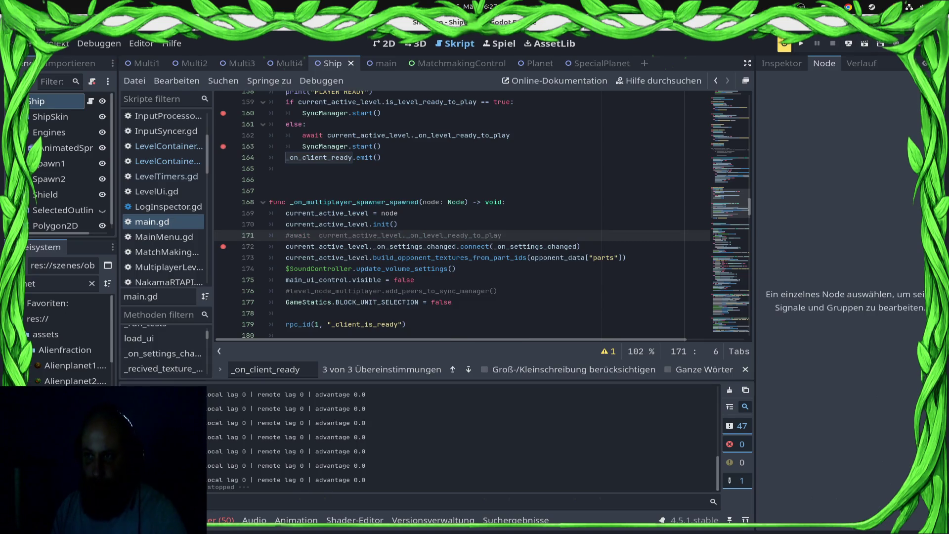
Redeploy to the Samsung SM-S921B and continue past the breakpoints to LevelTimers.gd line 48.
click(848, 43)
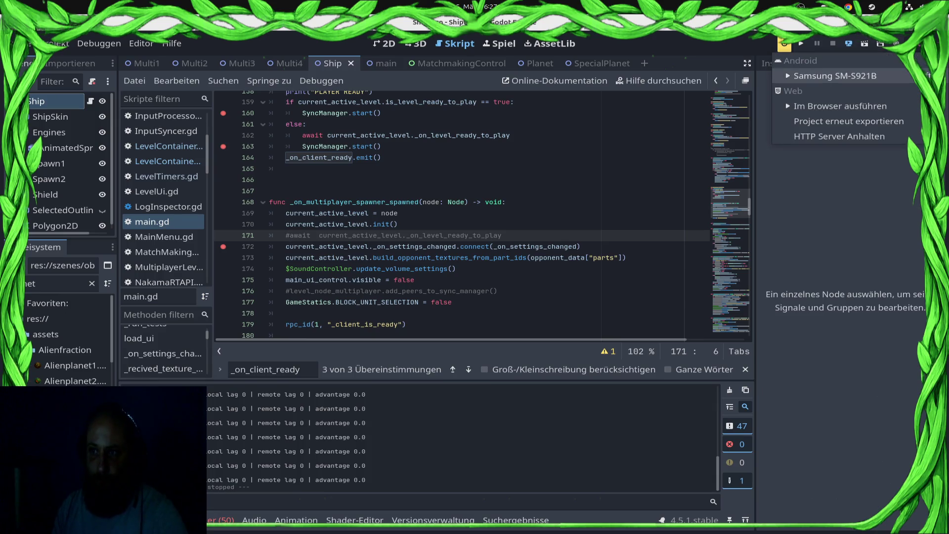
click(830, 69)
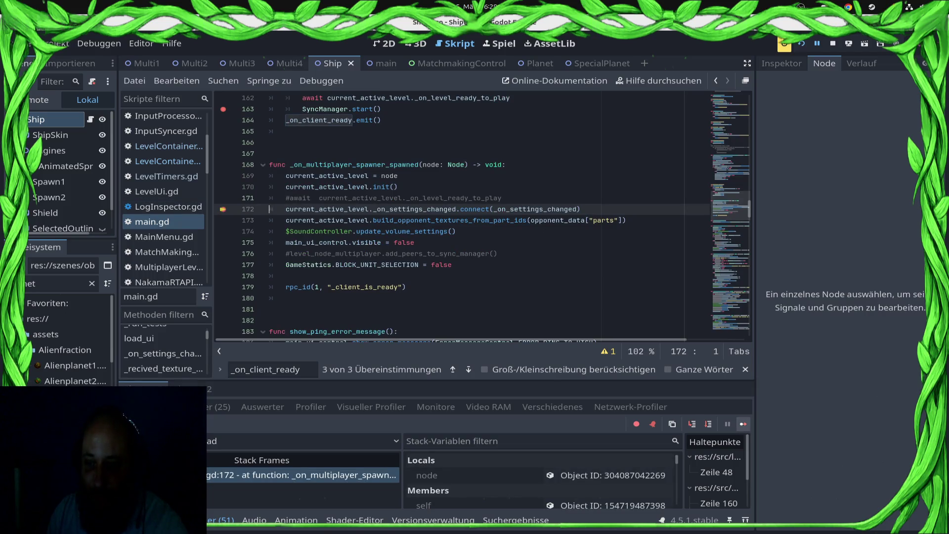
key(F12)
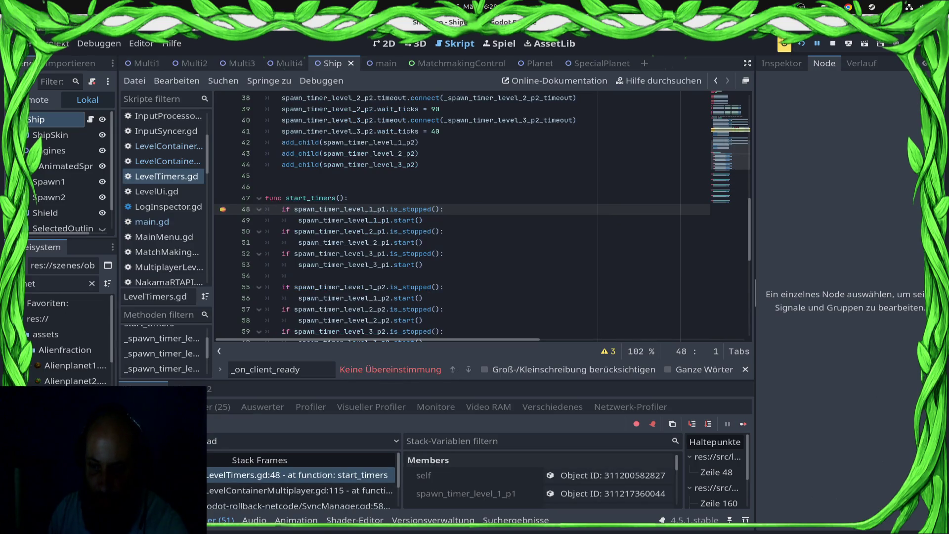
click(743, 424)
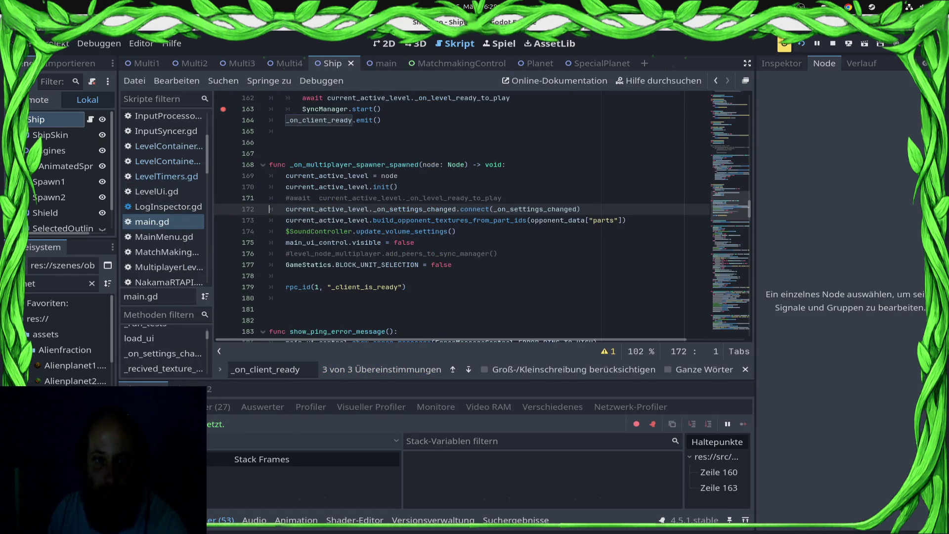
Clear the line-163 breakpoint in main.gd and redeploy the game to the Samsung SM-S921B.
click(848, 44)
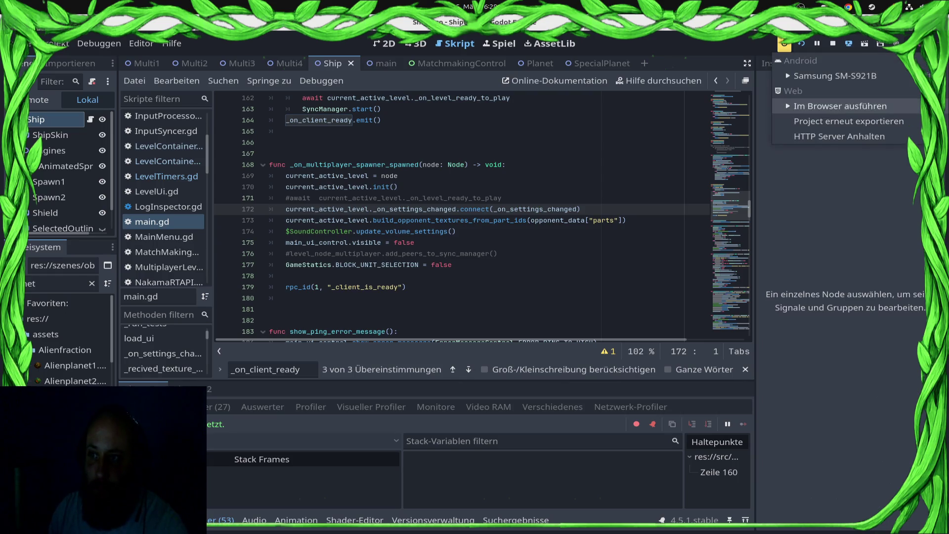
scroll(482, 217, up, 3)
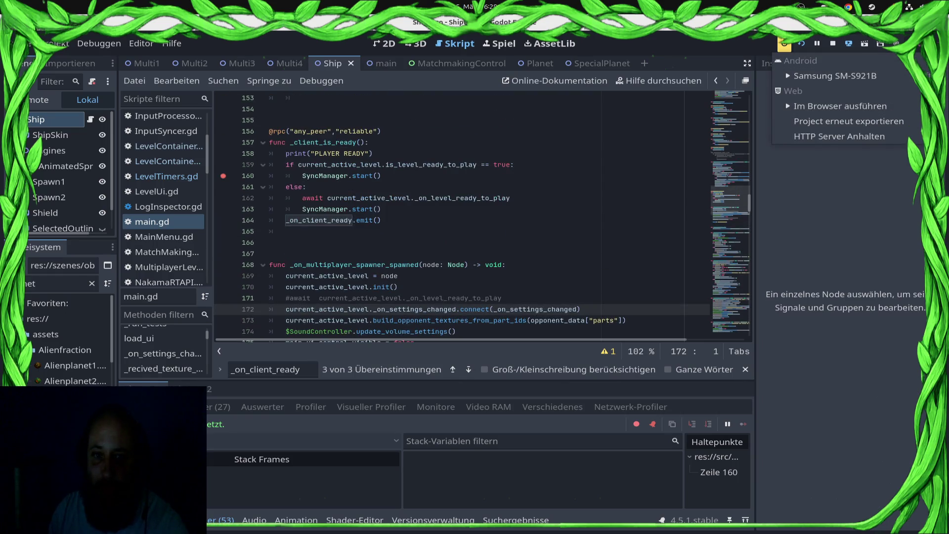
drag(302, 176, 381, 175)
key(Right)
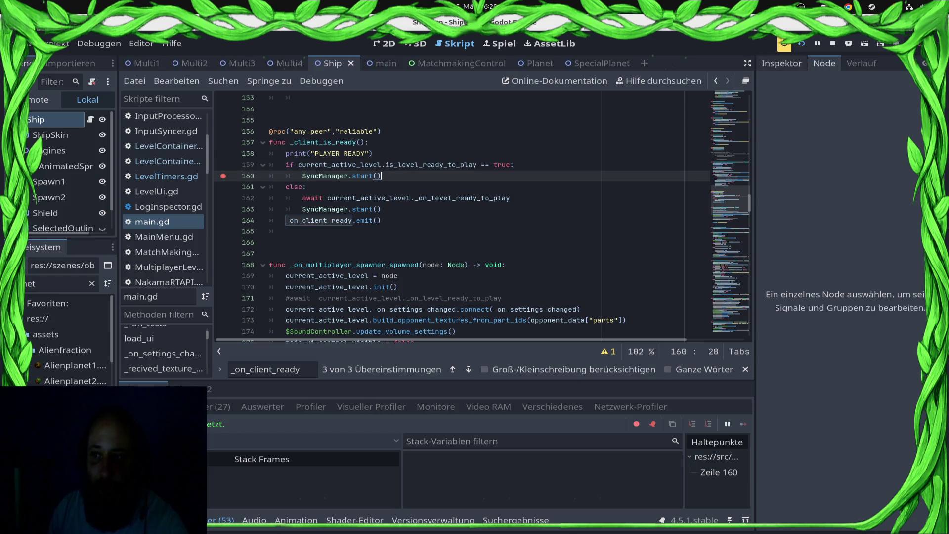
click(847, 44)
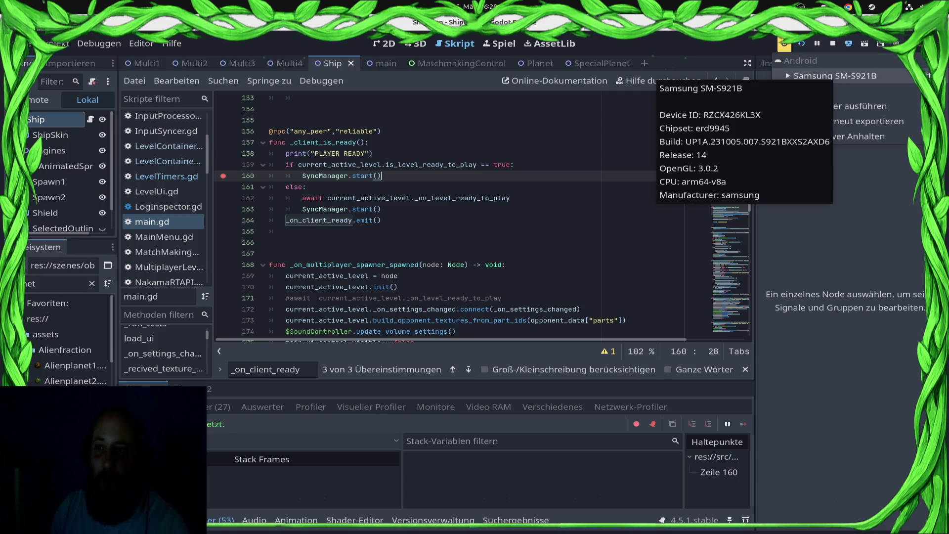
click(840, 75)
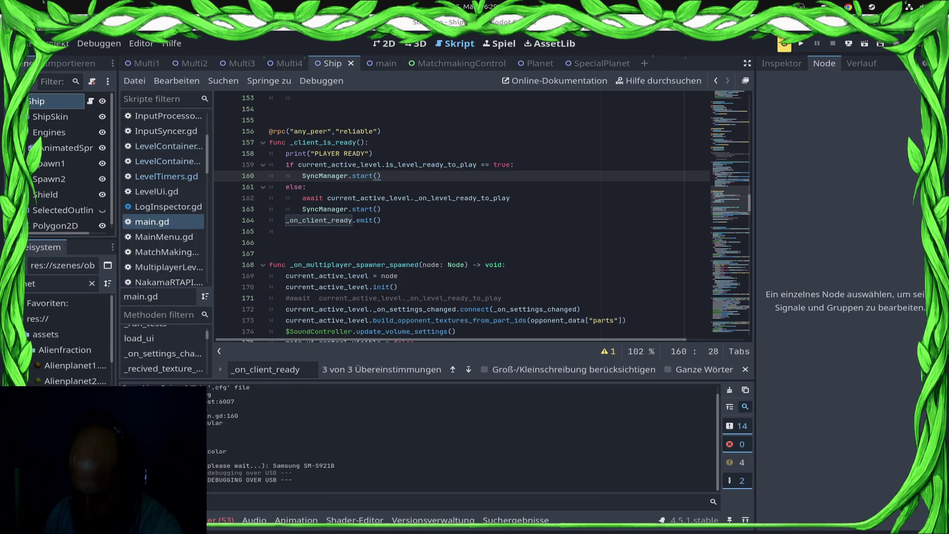
key(F5)
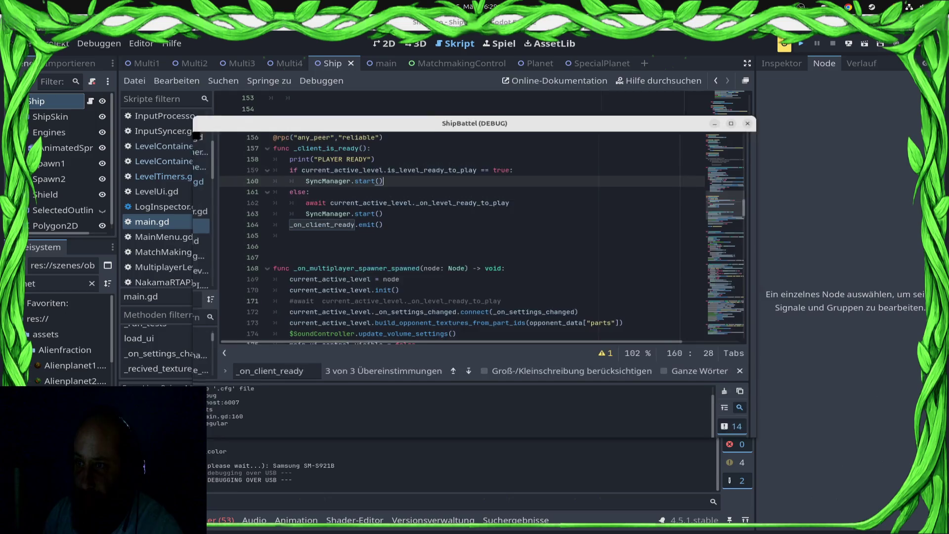
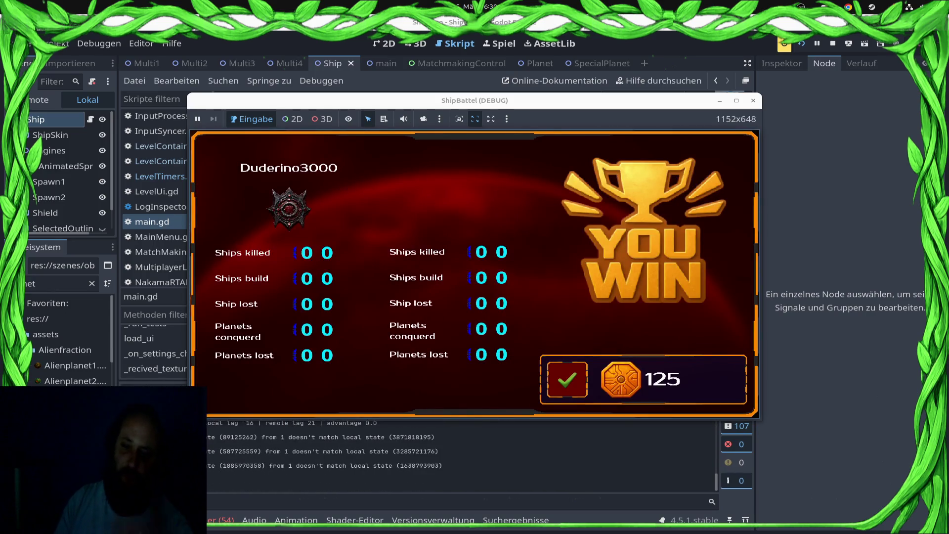
Dismiss the YOU WIN screen, return to the main menu, and stop the running game.
click(567, 379)
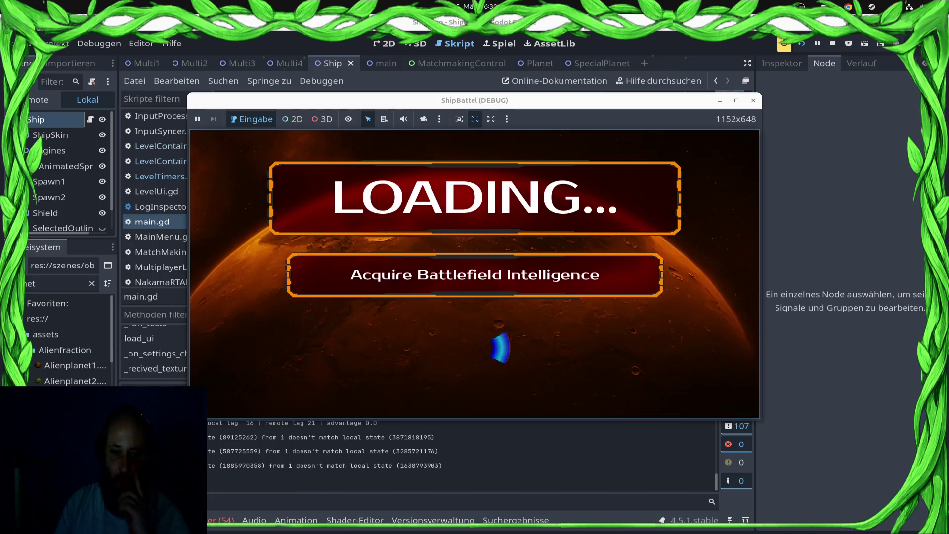
click(652, 394)
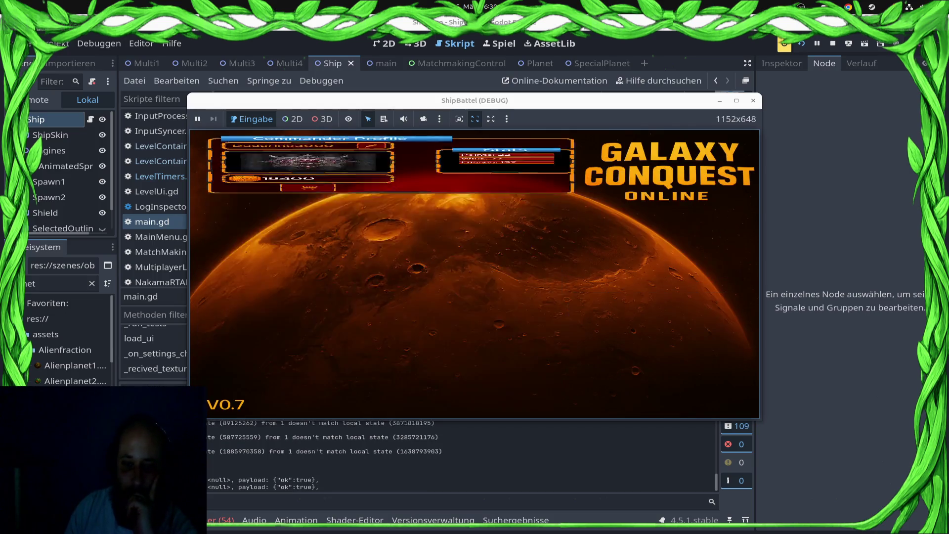
key(F8)
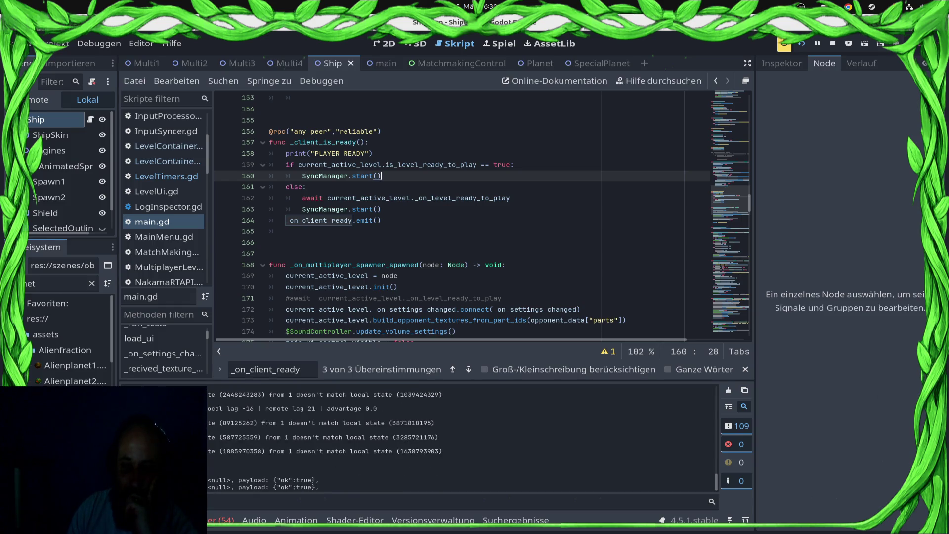
Add 'await get_tree().create_timer(1.0).timeout' above the first SyncManager.start() call.
key(Home)
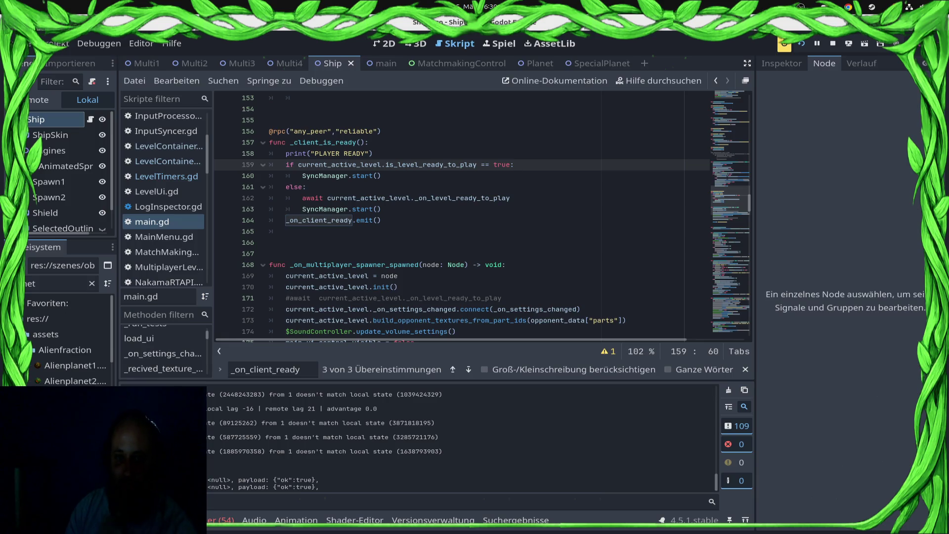
key(Return)
key(Up)
text(awai)
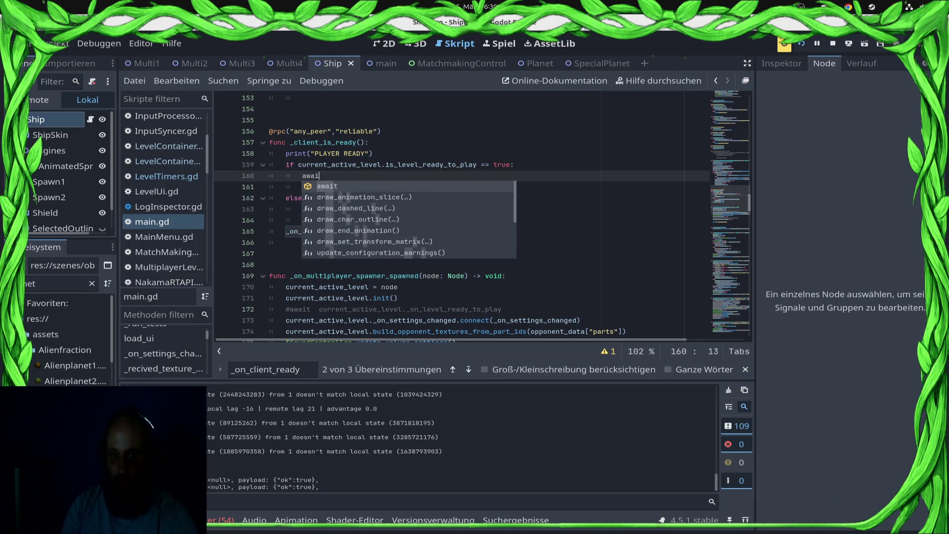
text(t get_tr)
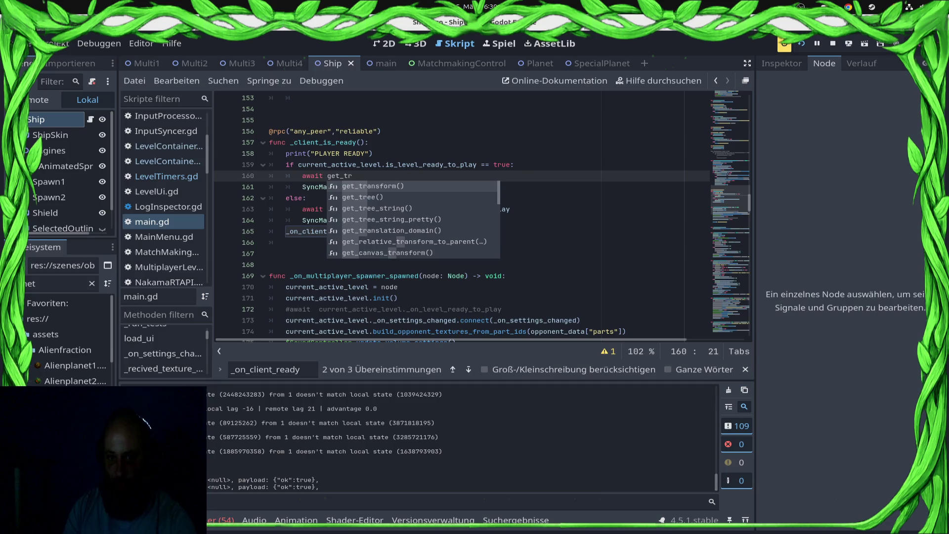
key(Down)
key(Return)
text(.create)
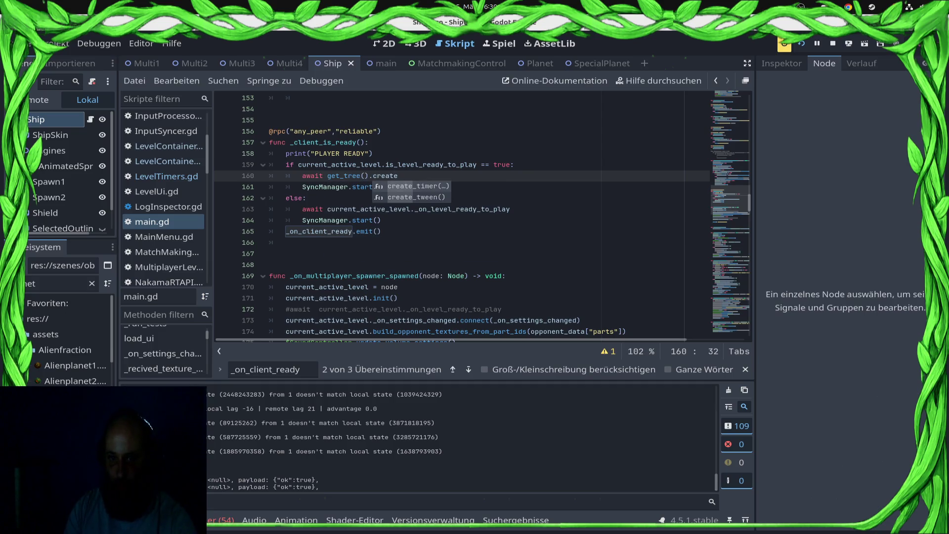
key(Return)
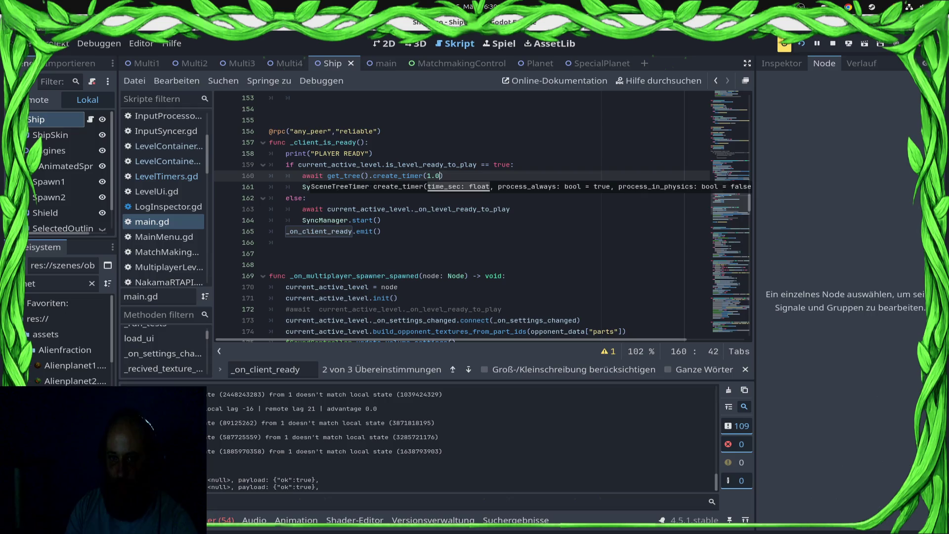
text(t)
key(shift+Home)
key(ctrl+c)
Duplicate the timer wait before the else branch's SyncManager.start() call.
key(Down)
key(Down)
key(Down)
key(End)
key(Return)
key(ctrl+v)
Save main.gd and deploy the game to the Samsung device.
key(ctrl+s)
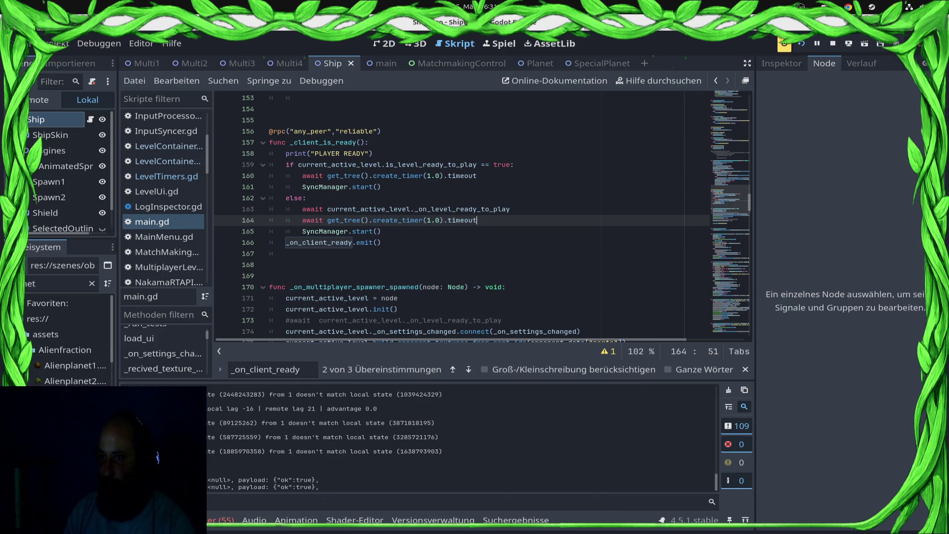
click(848, 43)
click(870, 79)
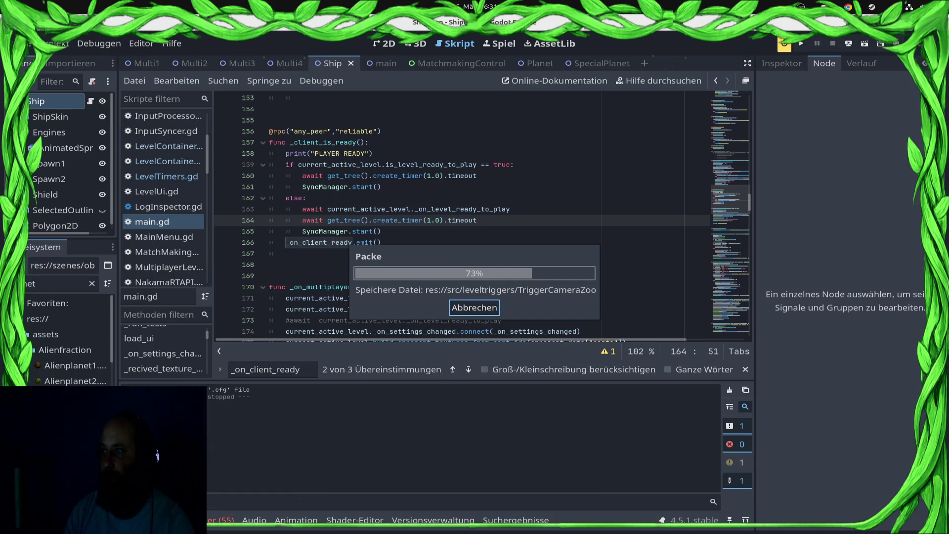
Run the project, open the leaderboard from the main menu, and start a ranked match.
key(F5)
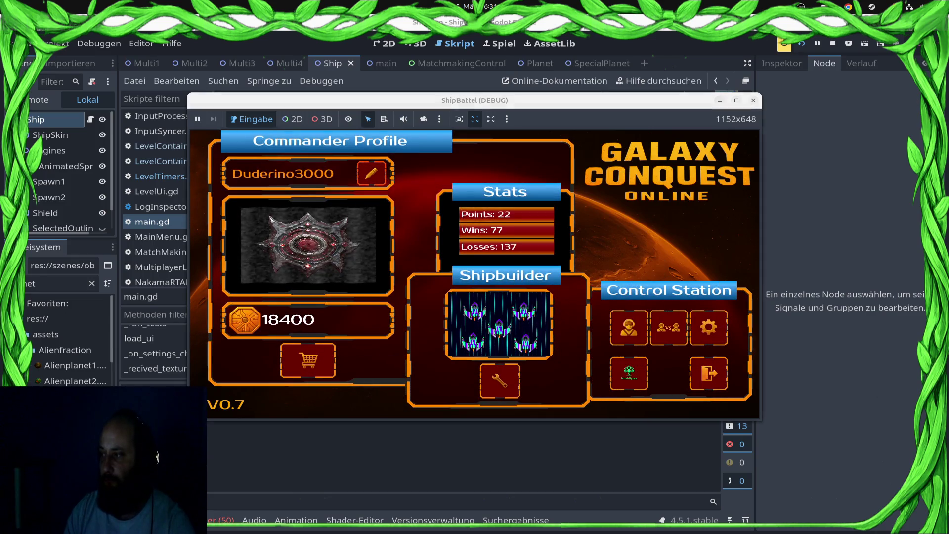
click(668, 328)
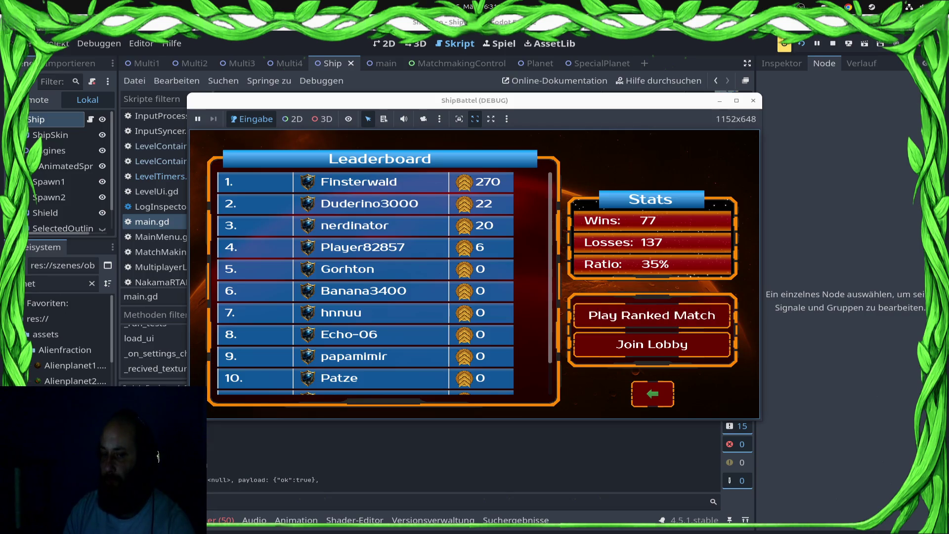
click(651, 344)
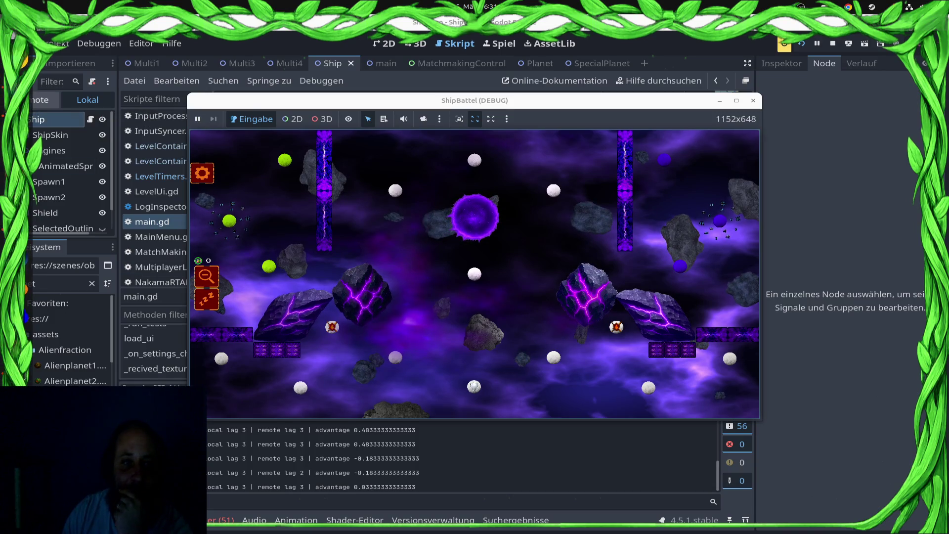
click(42, 99)
scroll(64, 197, down, 5)
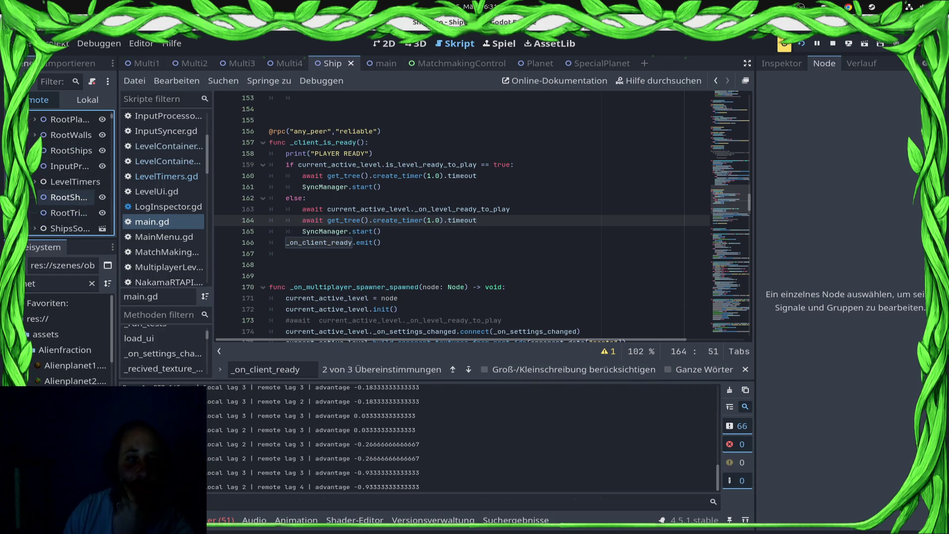
double_click(74, 181)
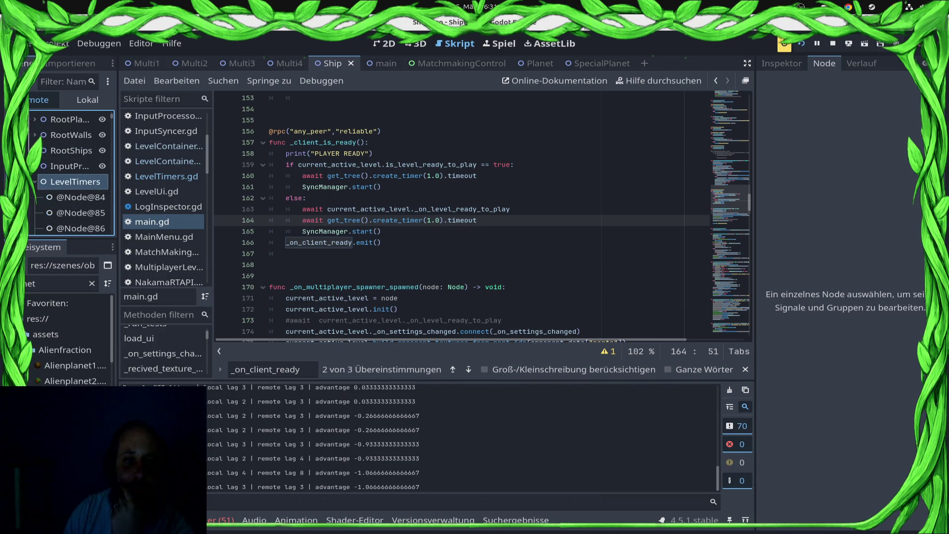
click(76, 213)
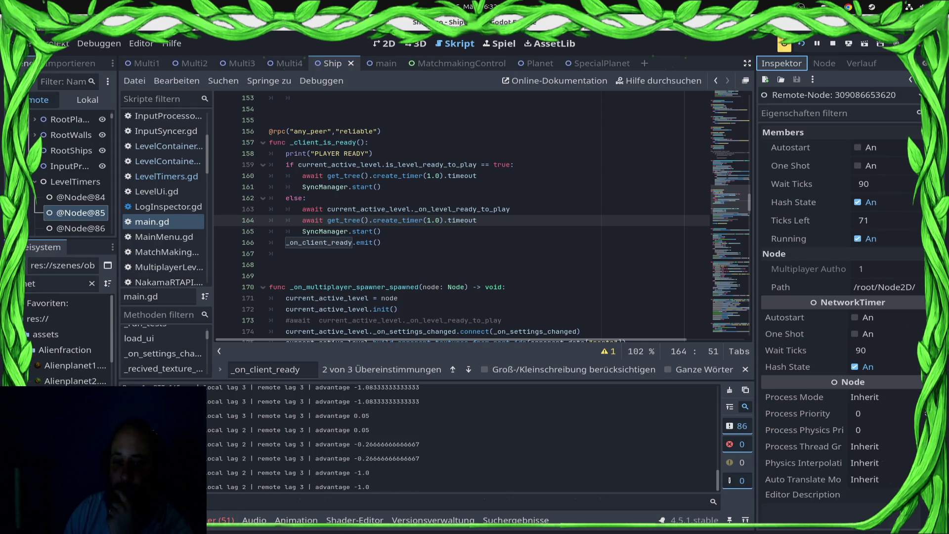
Review the script warnings list in the Debugger's Fehler panel.
click(220, 520)
click(217, 406)
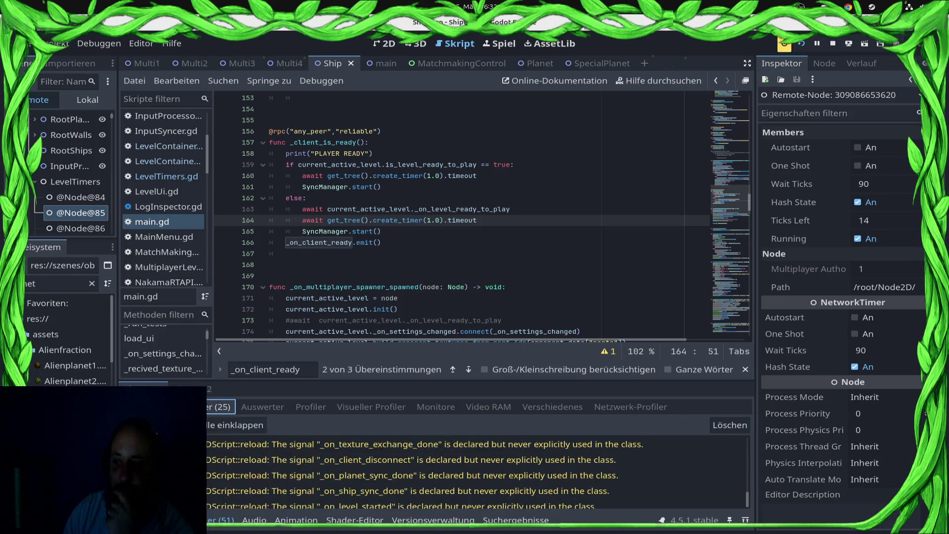
scroll(165, 474, down, 5)
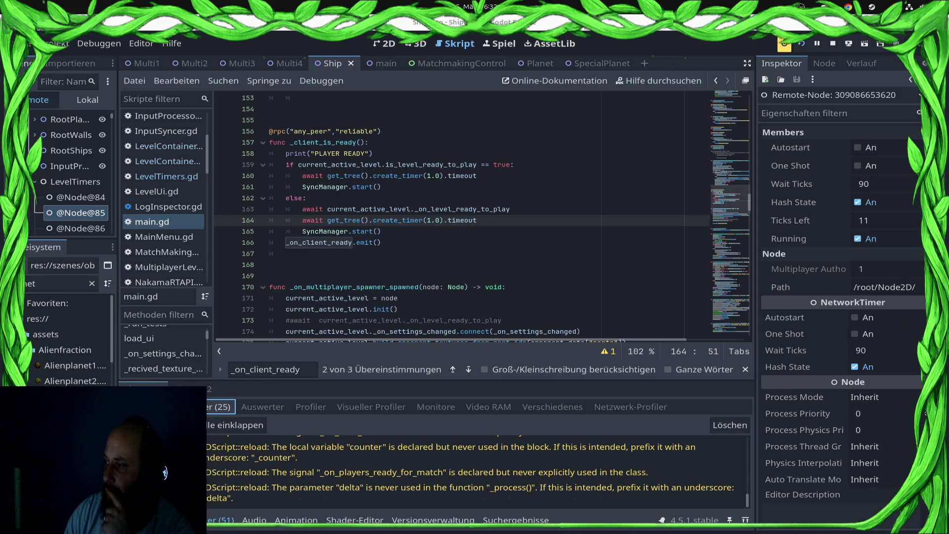
key(Up)
key(Up)
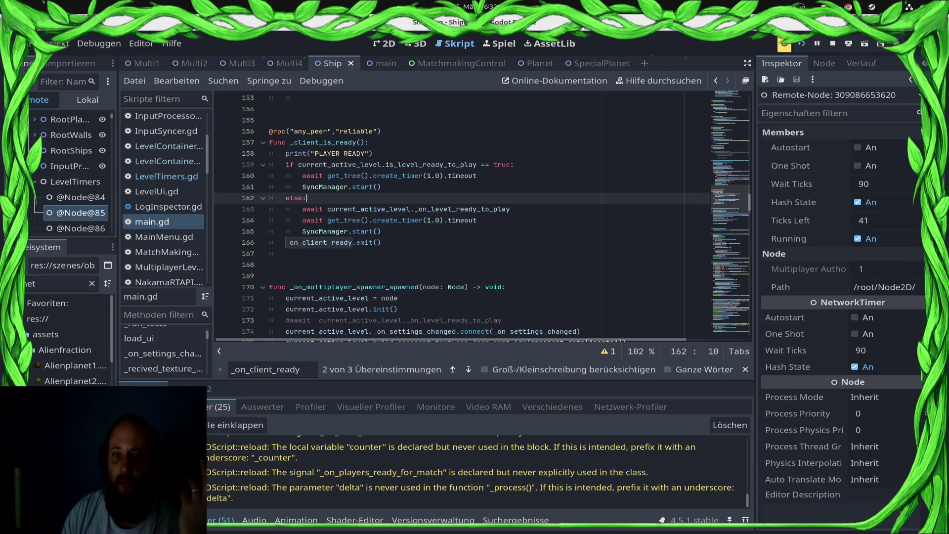
scroll(483, 214, down, 4)
scroll(483, 214, down, 5)
scroll(482, 213, up, 16)
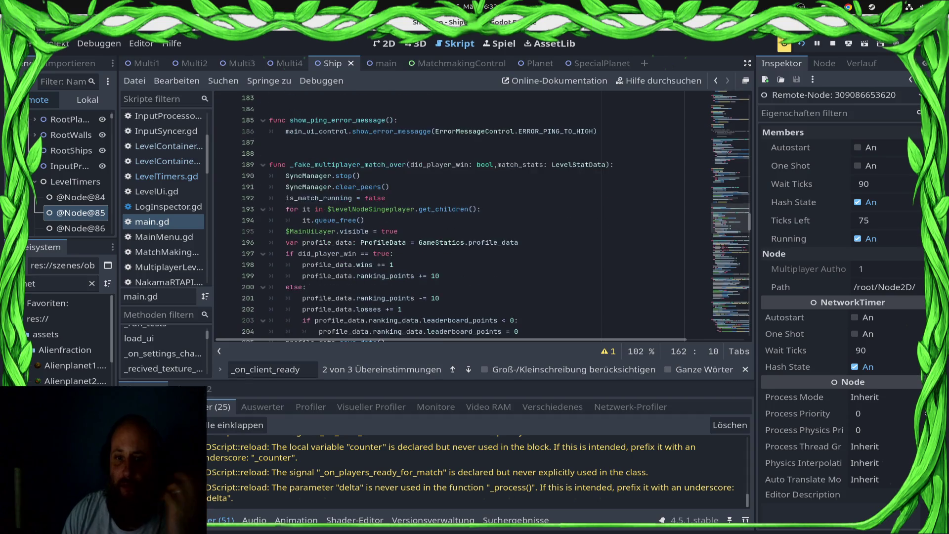
scroll(483, 213, up, 20)
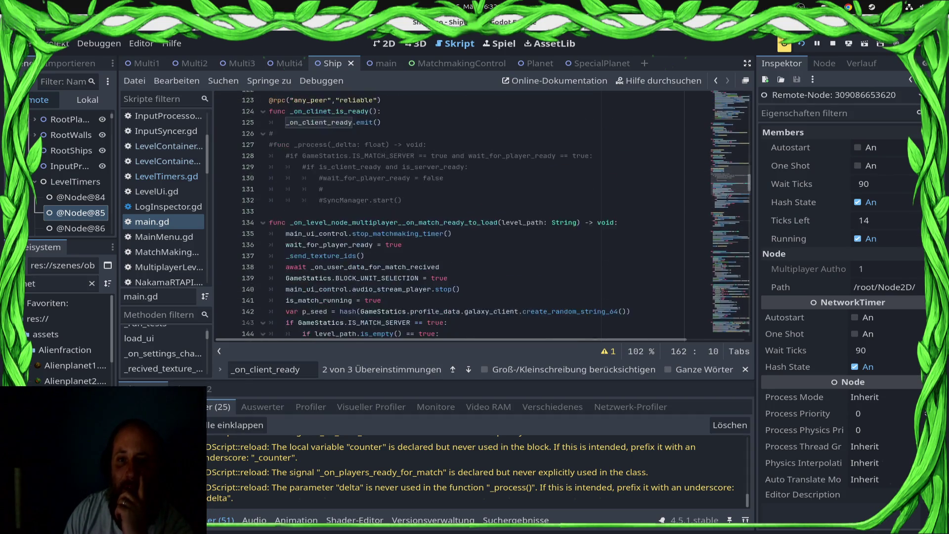
scroll(482, 213, up, 4)
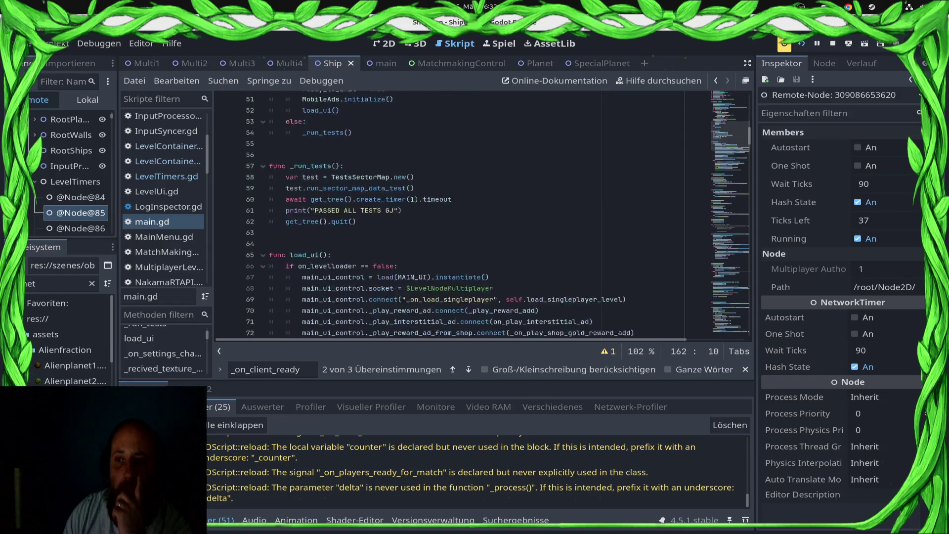
Select the LevelTimers node and open LevelTimers.gd from the script list.
click(75, 181)
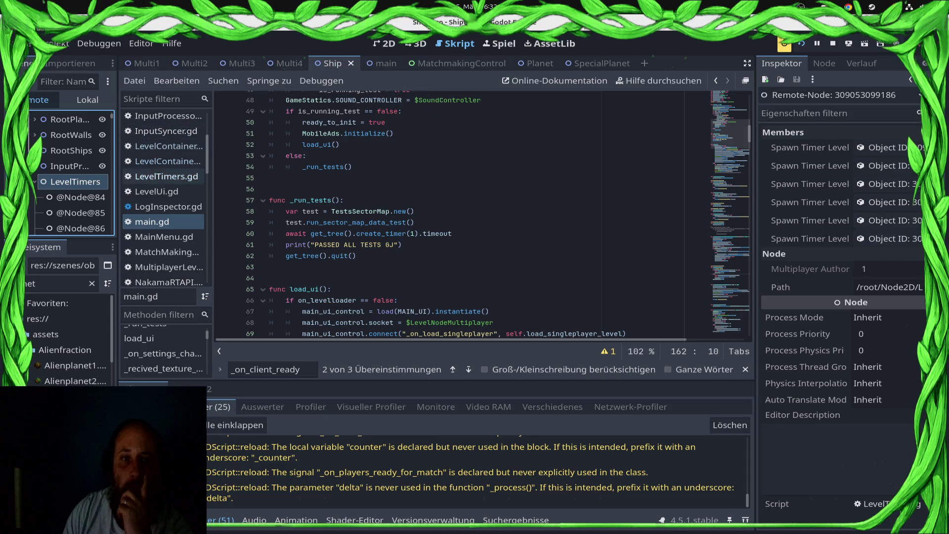
click(164, 162)
click(166, 177)
scroll(482, 214, down, 5)
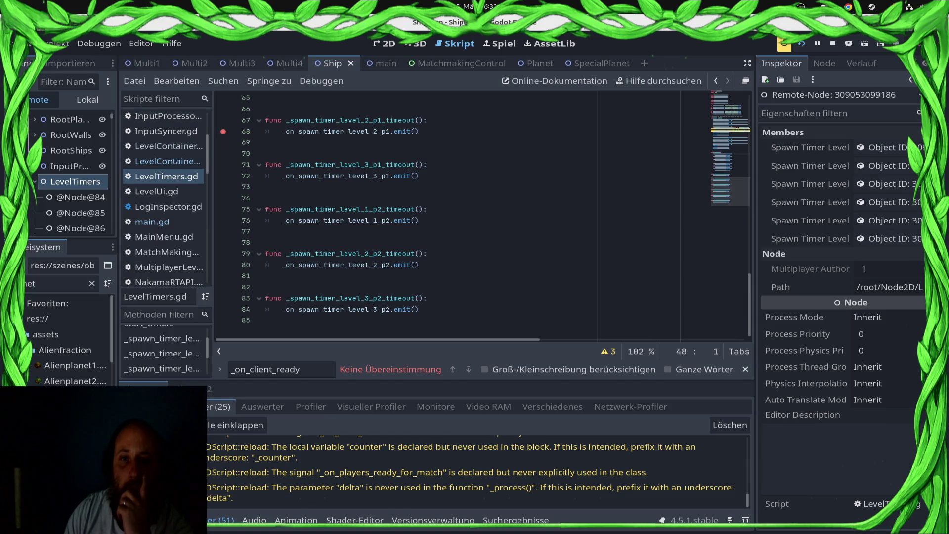
Remove the breakpoint on line 68, resume the game, and bring the script editor forward.
key(F9)
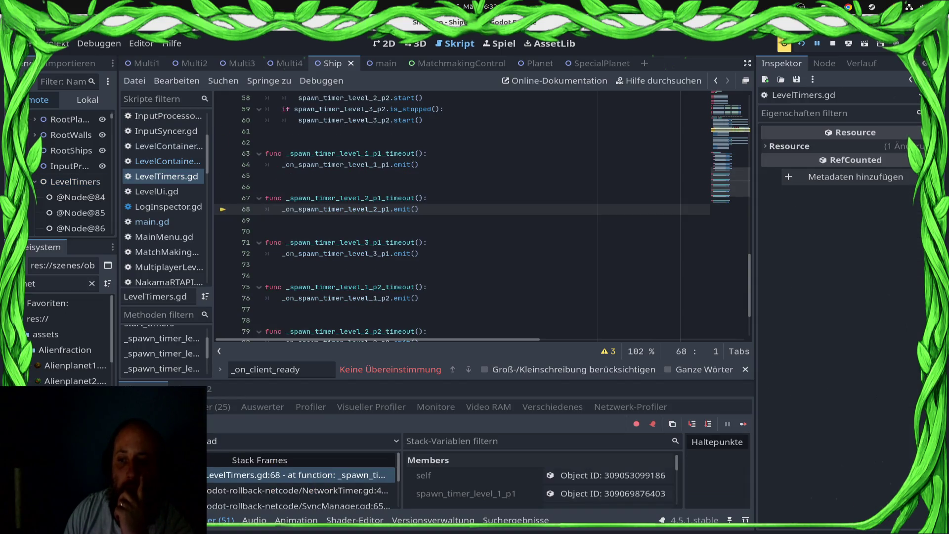
click(743, 424)
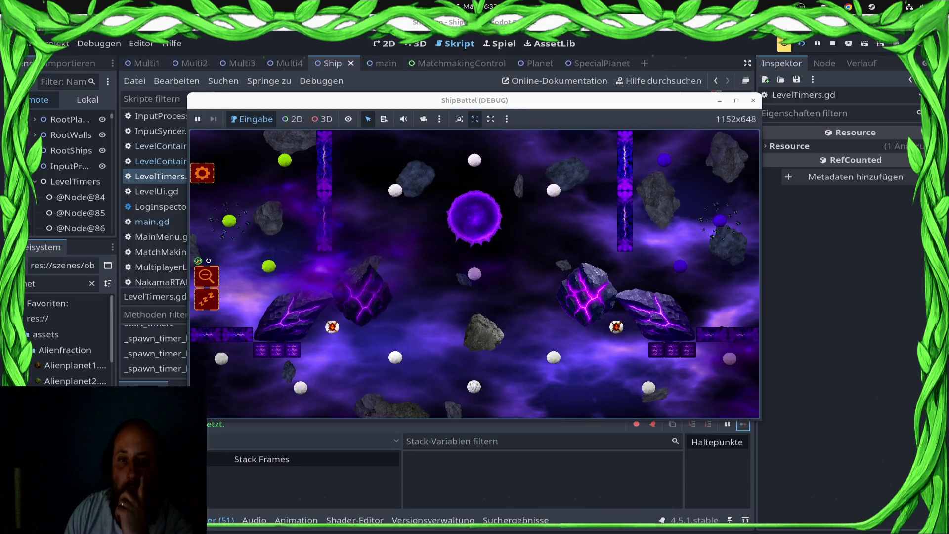
click(840, 345)
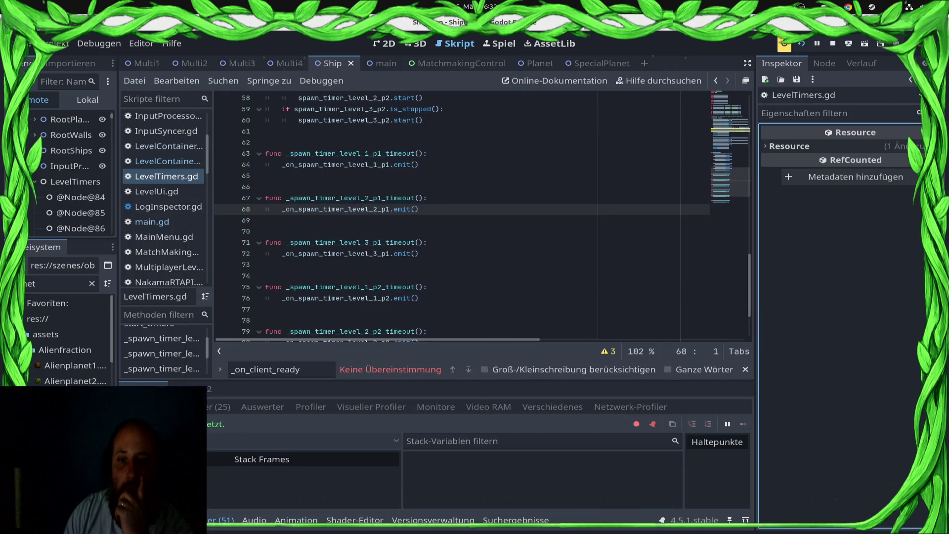
click(427, 197)
Stop the running game and switch over to the BRB image in GIMP.
click(220, 406)
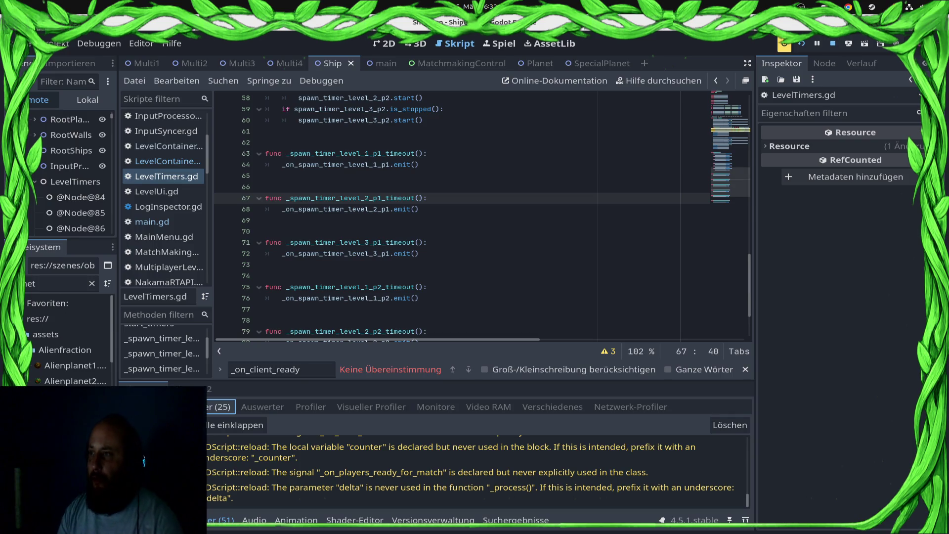
key(F8)
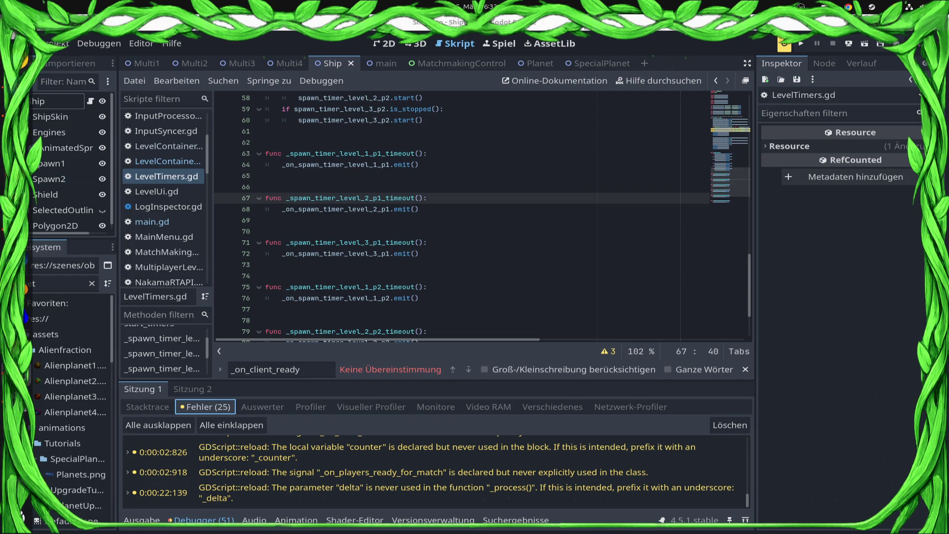
key(alt+Tab)
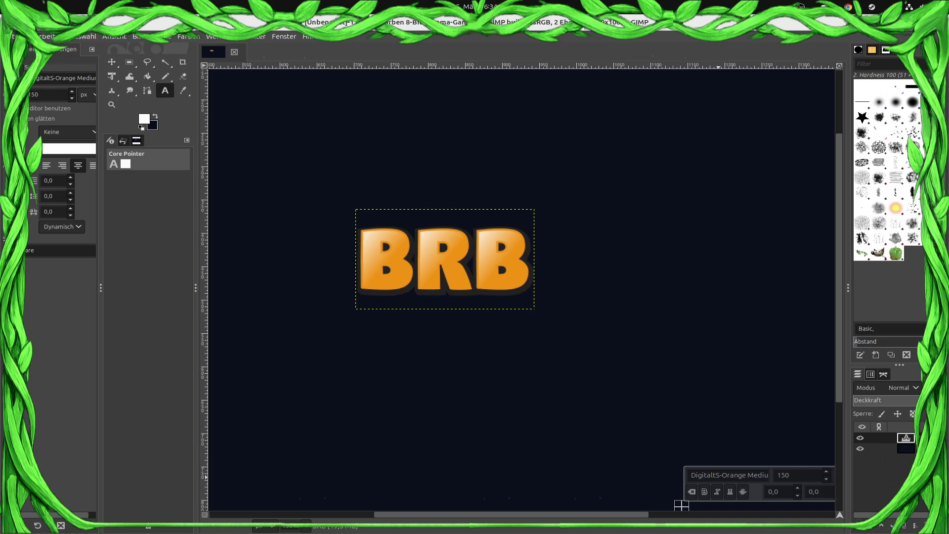
Place a Text tool point on the BRB canvas in GIMP.
click(587, 324)
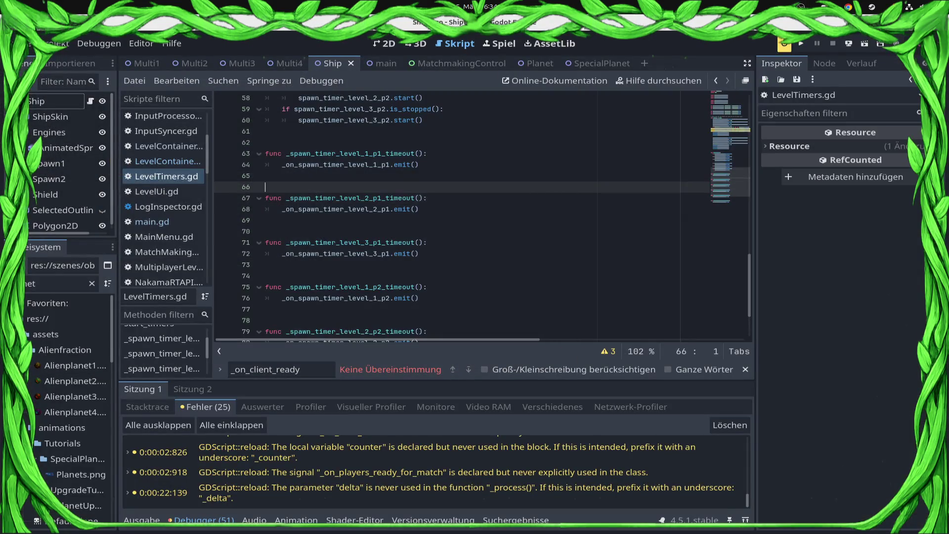
Navigate from main.gd to the LevelContainerMulti script and scroll to its ship spawn handlers.
click(152, 222)
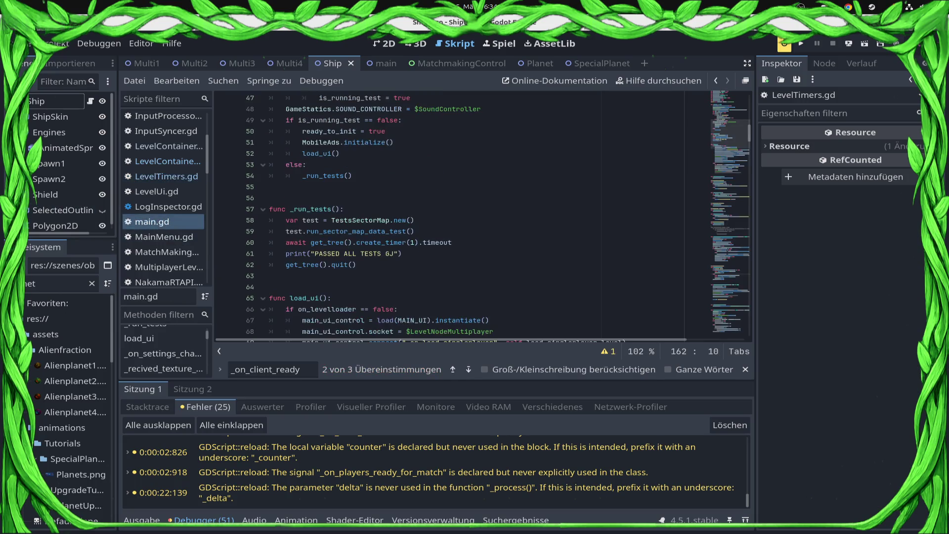
key(alt+Left)
key(alt+Left)
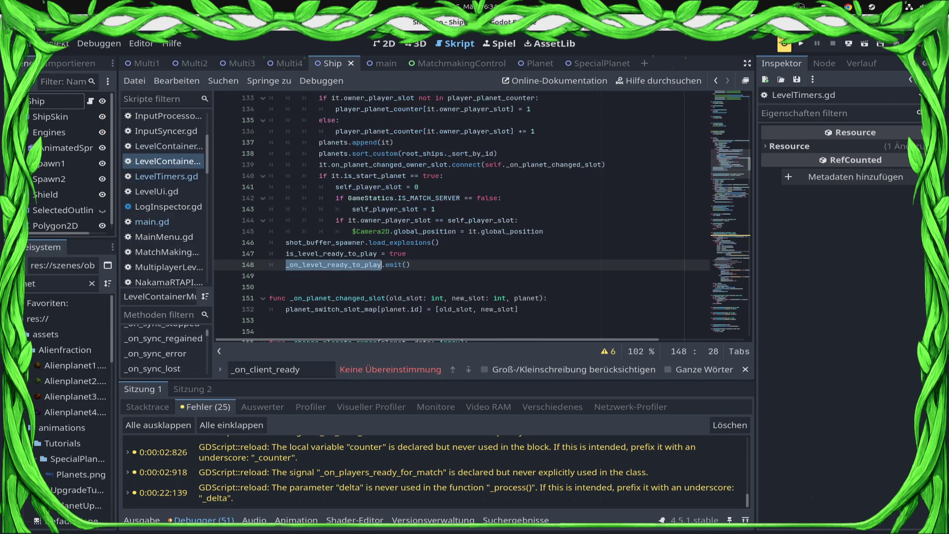
key(alt+Left)
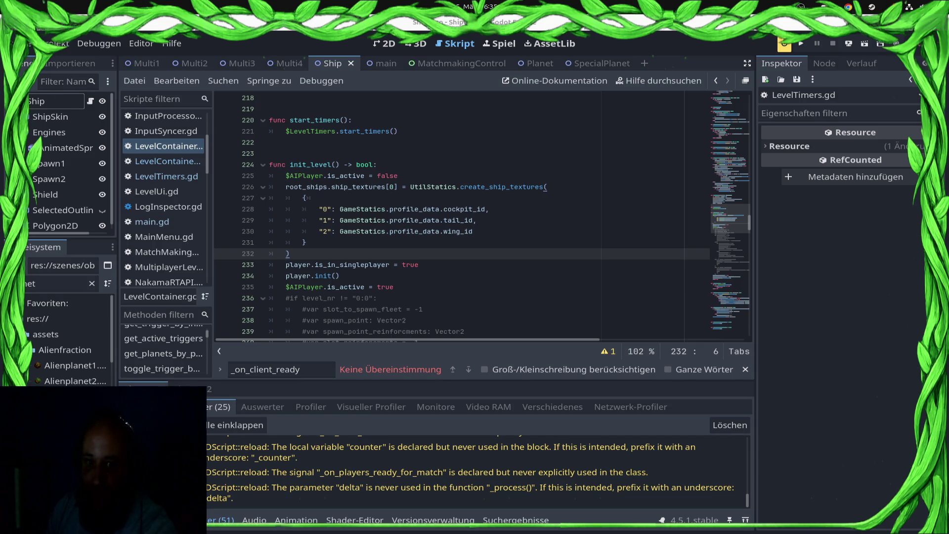
scroll(462, 215, down, 3)
scroll(462, 215, down, 5)
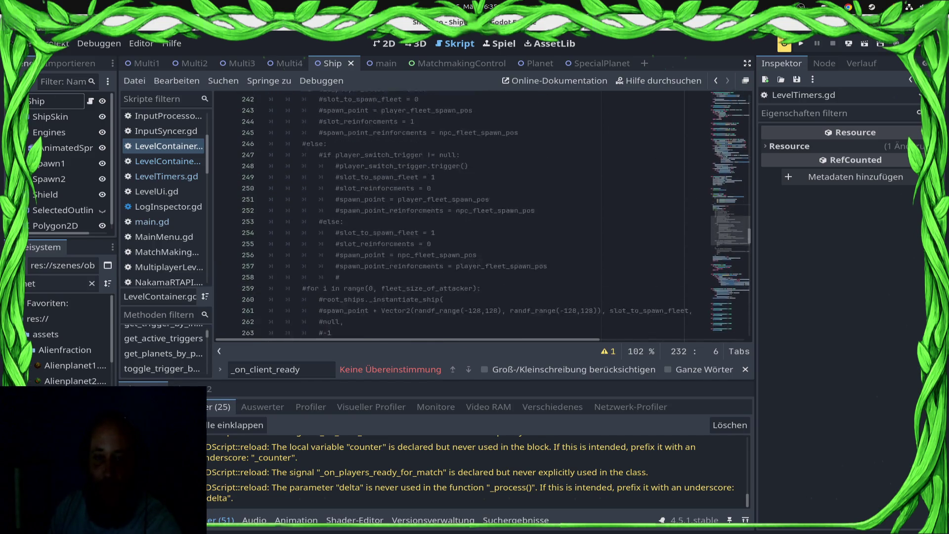
click(167, 162)
scroll(462, 215, up, 4)
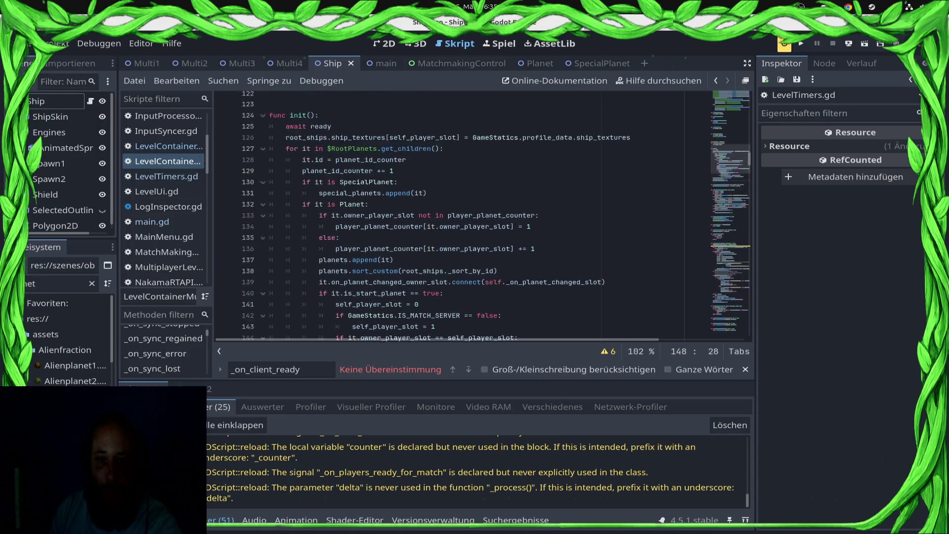
scroll(482, 215, down, 20)
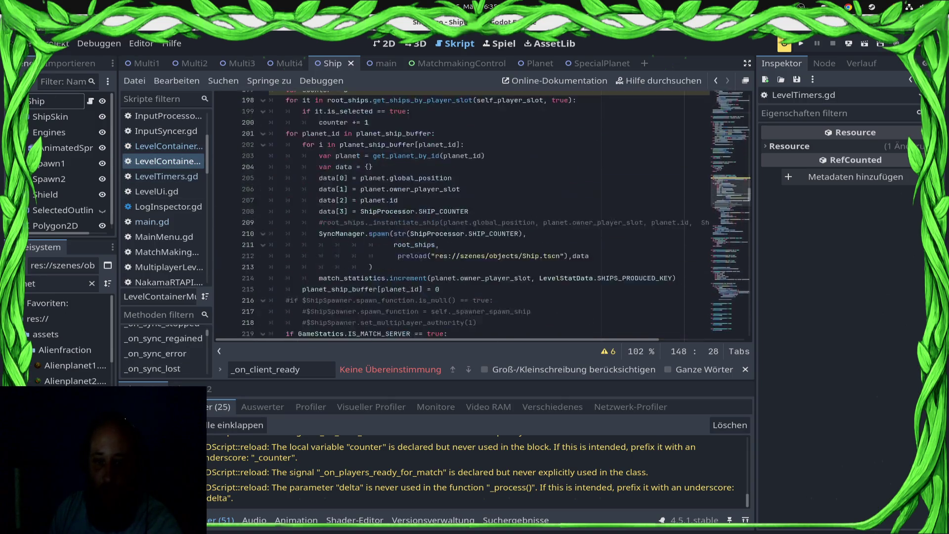
scroll(482, 215, down, 15)
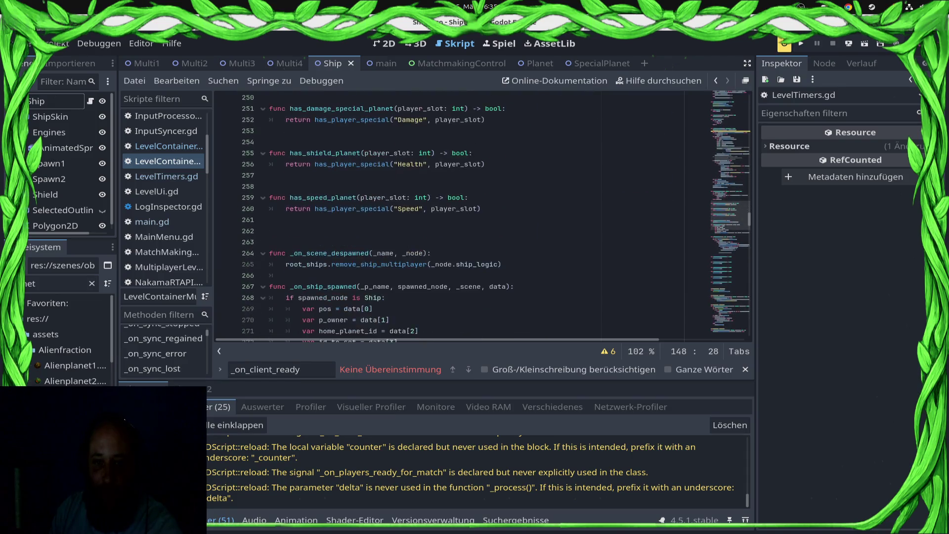
Cut the planet_ship_buffer lines from _on_spawn_ship and indent the empty line left behind.
scroll(482, 215, down, 3)
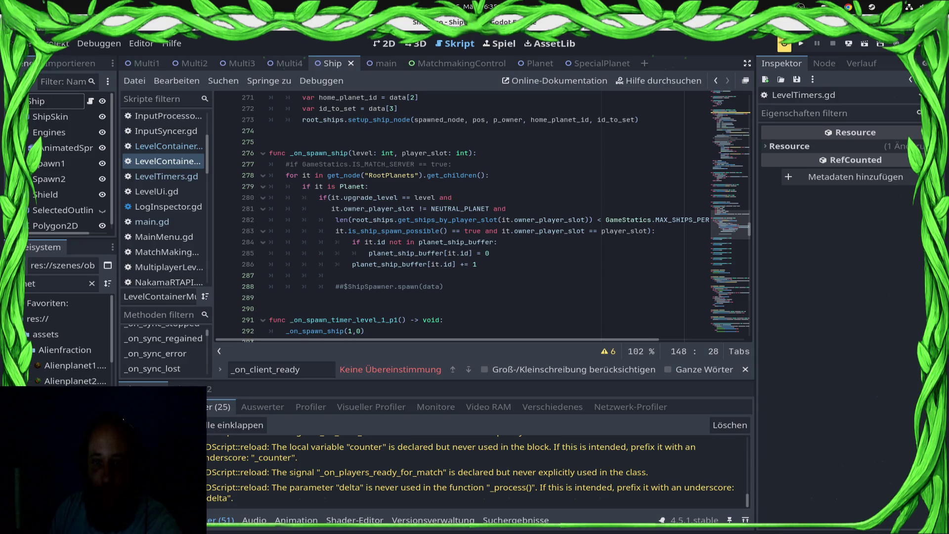
click(370, 186)
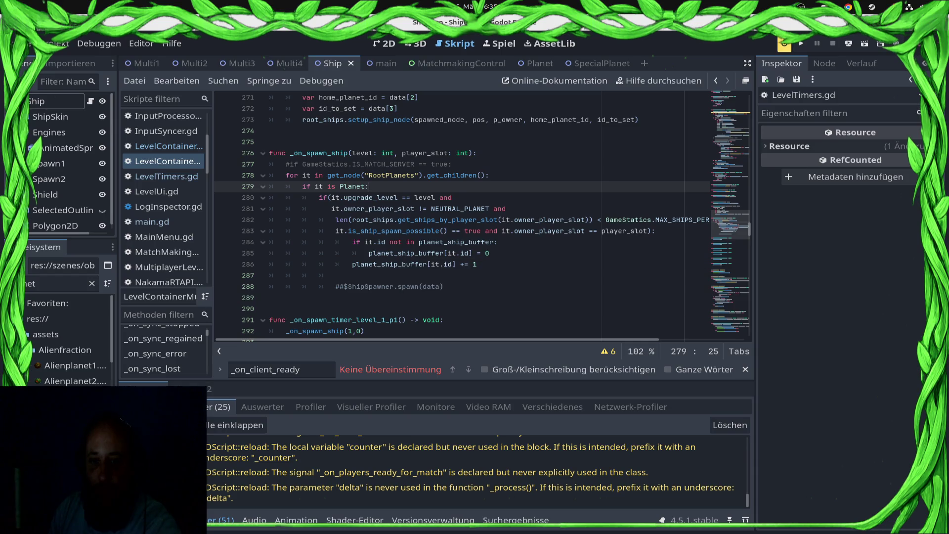
click(269, 275)
key(shift+Up)
key(shift+Up)
key(shift+Up)
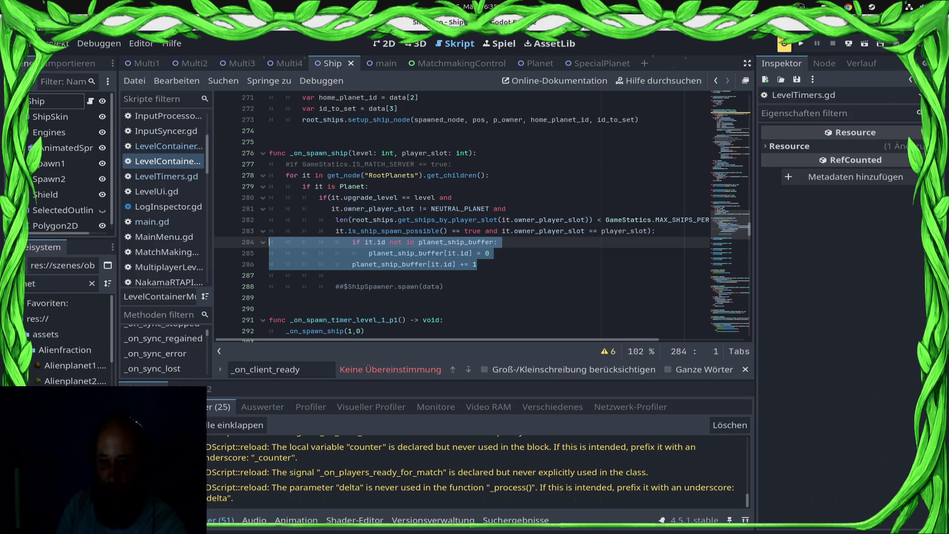
key(ctrl+x)
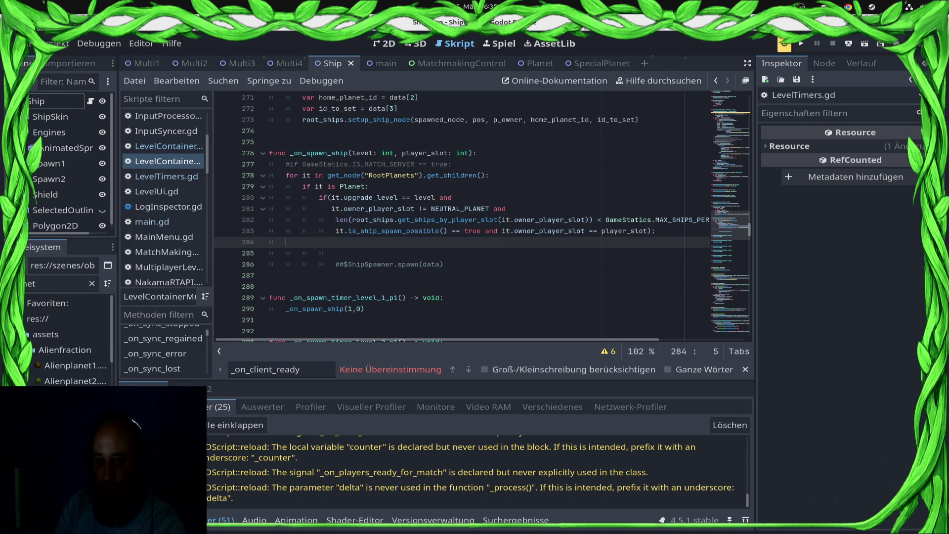
key(Tab)
scroll(459, 215, up, 15)
scroll(460, 215, up, 10)
scroll(460, 215, down, 6)
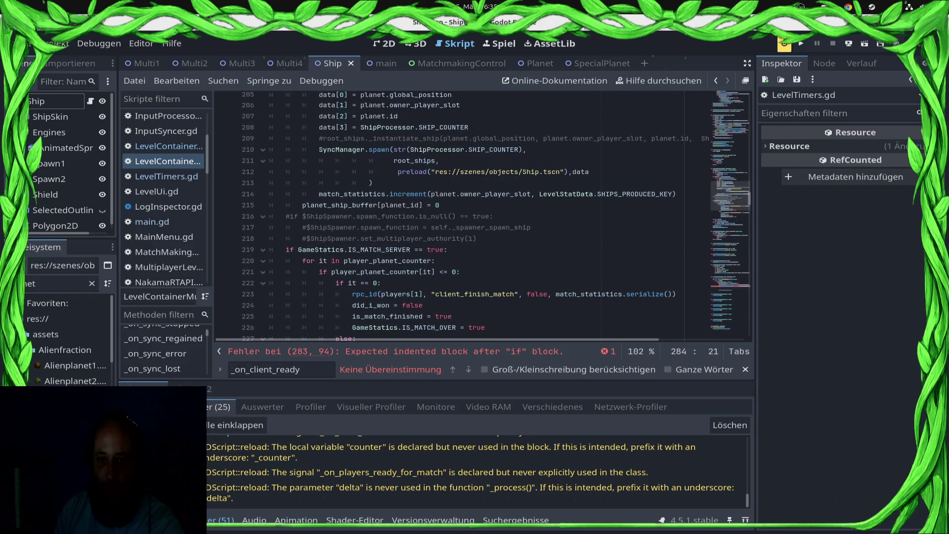
Comment out the SyncManager.spawn call in _on_spawn_ship.
click(322, 138)
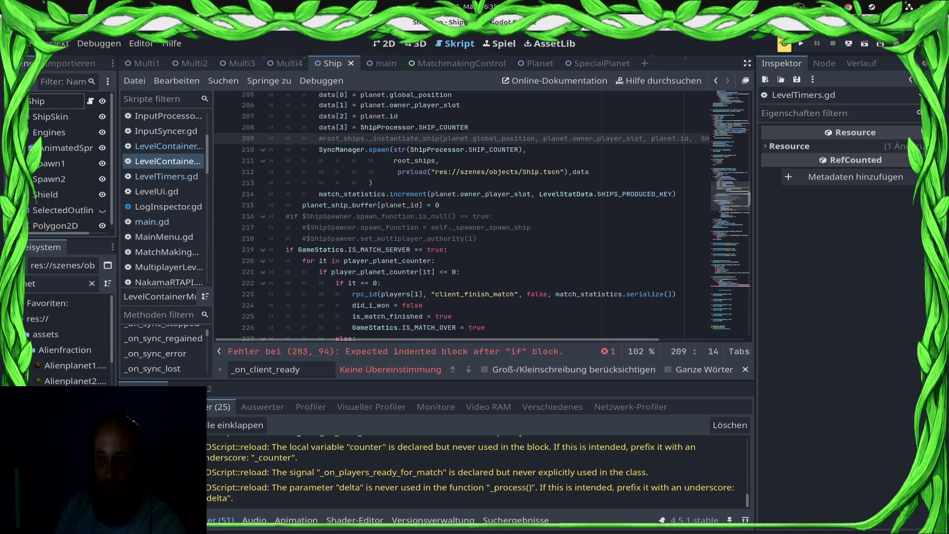
key(End)
key(Down)
key(Down)
key(Down)
key(Down)
key(shift+Up)
key(shift+Up)
key(shift+Up)
key(shift+End)
key(ctrl+k)
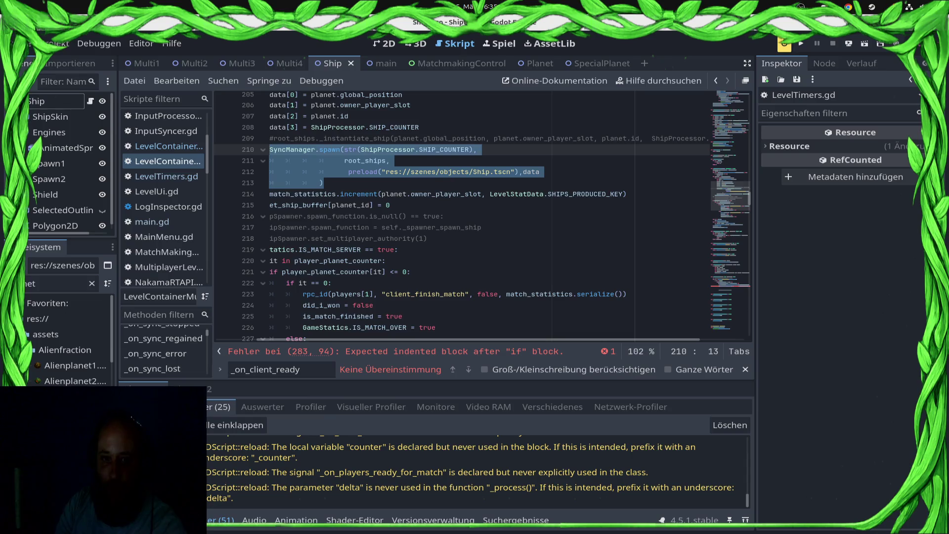
key(shift+Home)
Paste the root_ships._instantiate_ship call into line 284, indent it, and save.
key(Escape)
key(Page_Down)
key(Page_Down)
key(Page_Down)
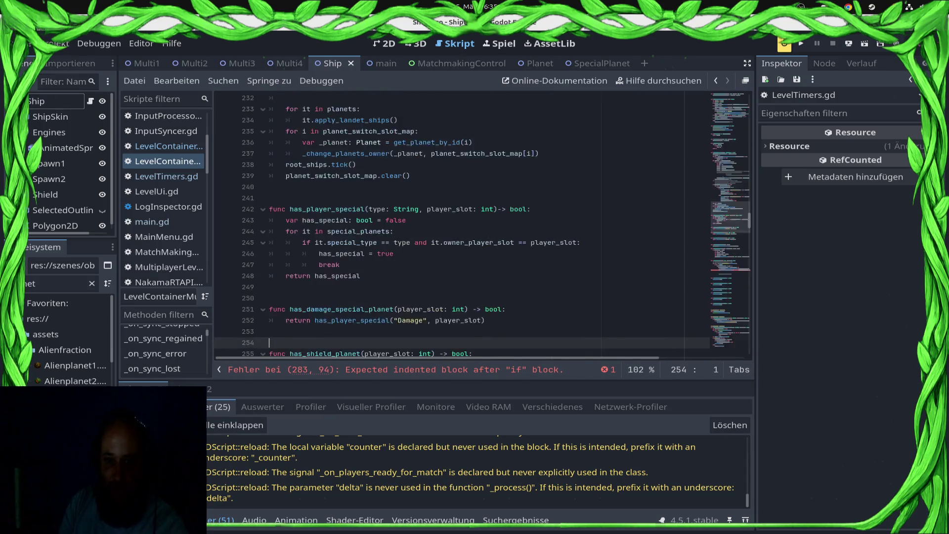
key(Up)
key(Up)
key(Up)
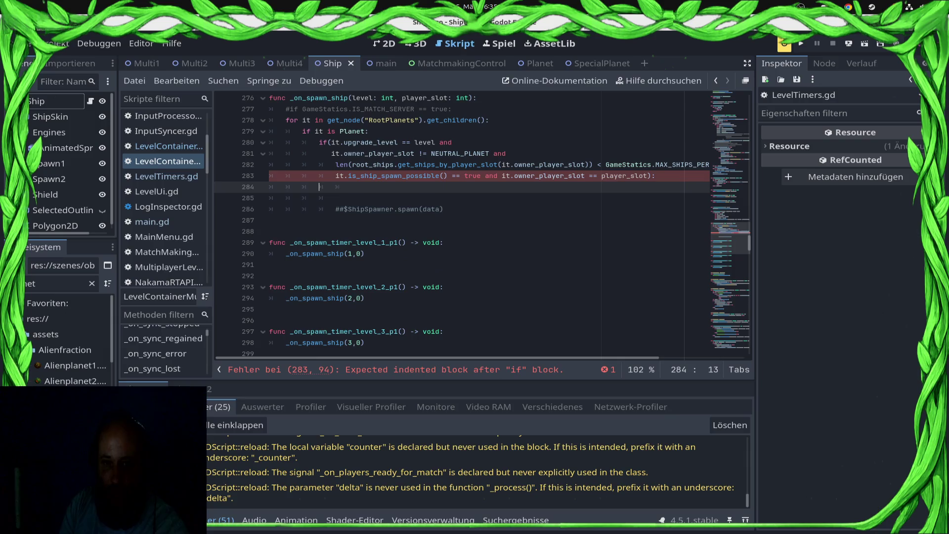
key(ctrl+v)
key(Home)
key(Tab)
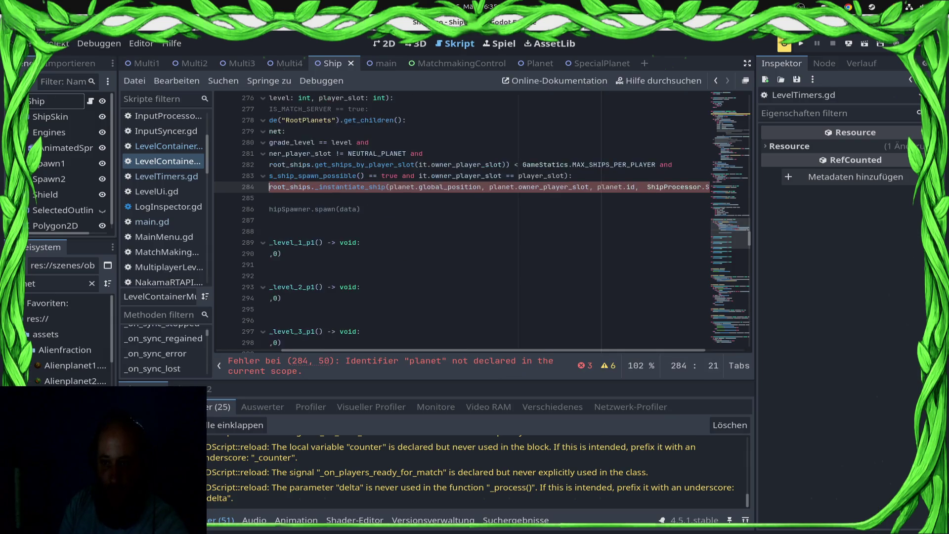
key(ctrl+s)
Insert an empty line above the instantiate_ship call.
click(393, 187)
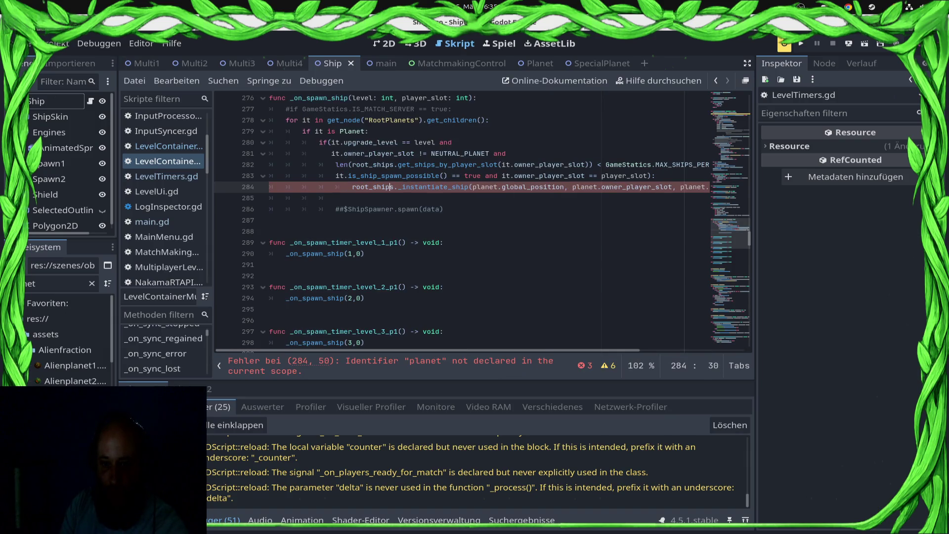
key(Up)
key(End)
key(Return)
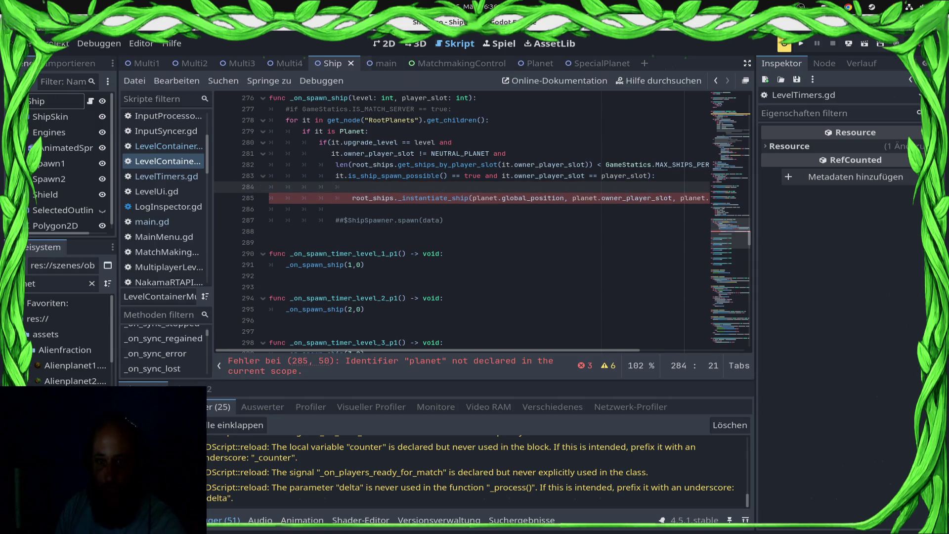
Rename the for-loop variable on line 278 from it to planet, undoing a mistaken edit on line 279.
click(310, 131)
double_click(319, 131)
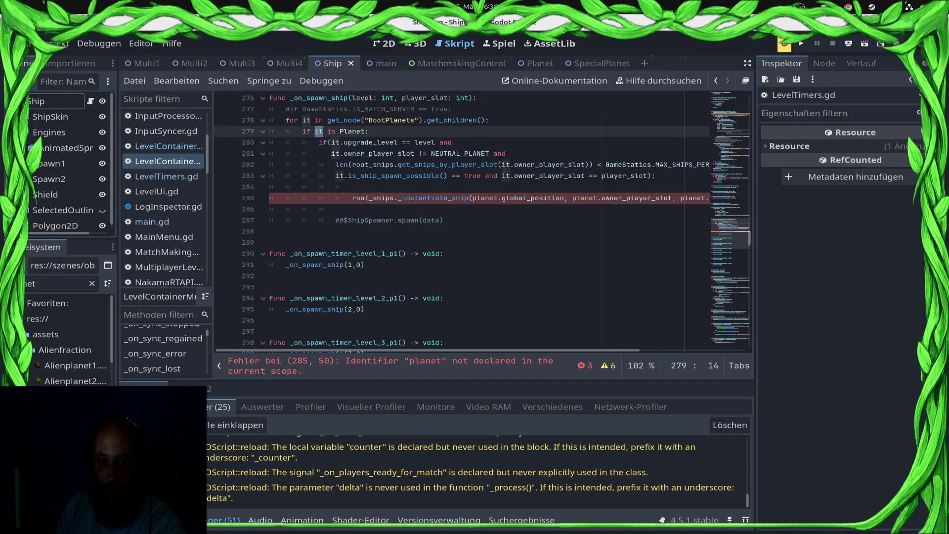
text(planet)
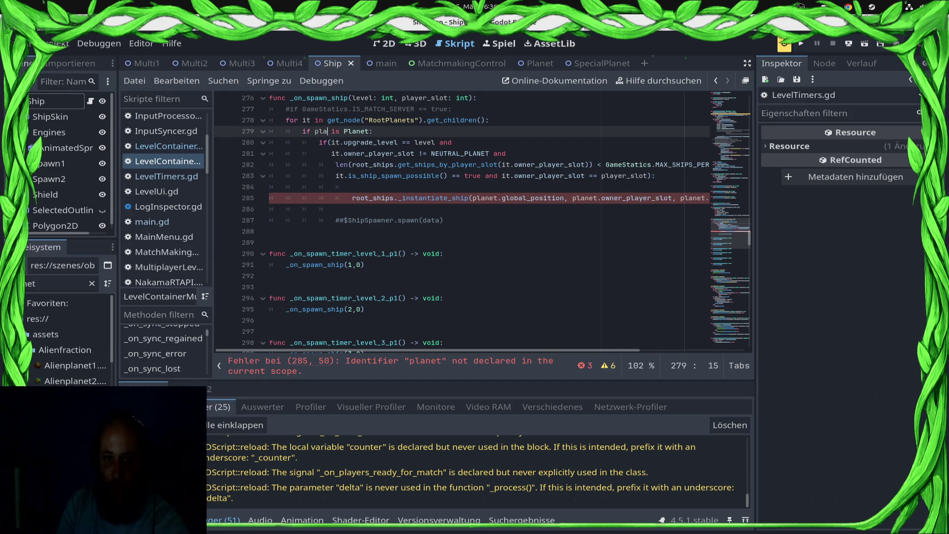
key(ctrl+s)
click(443, 220)
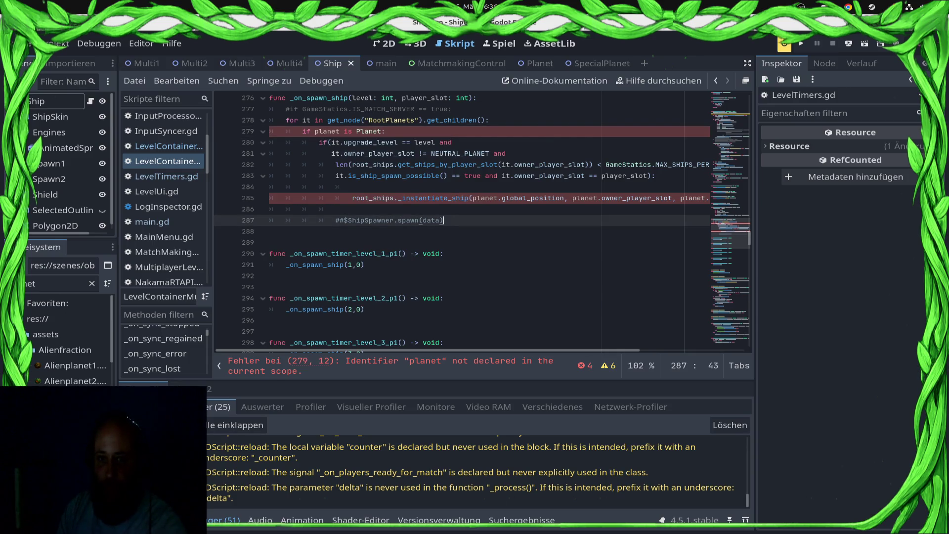
key(ctrl+z)
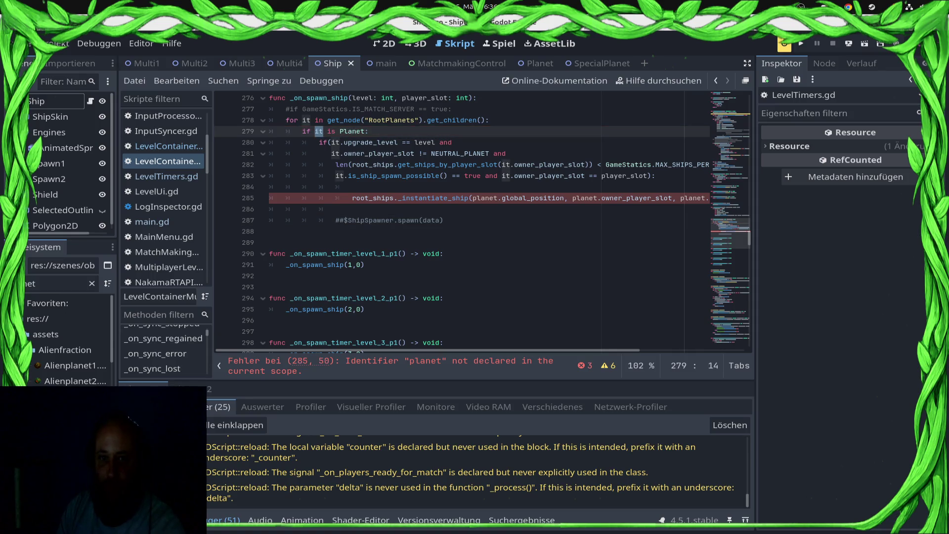
double_click(307, 120)
text(planet)
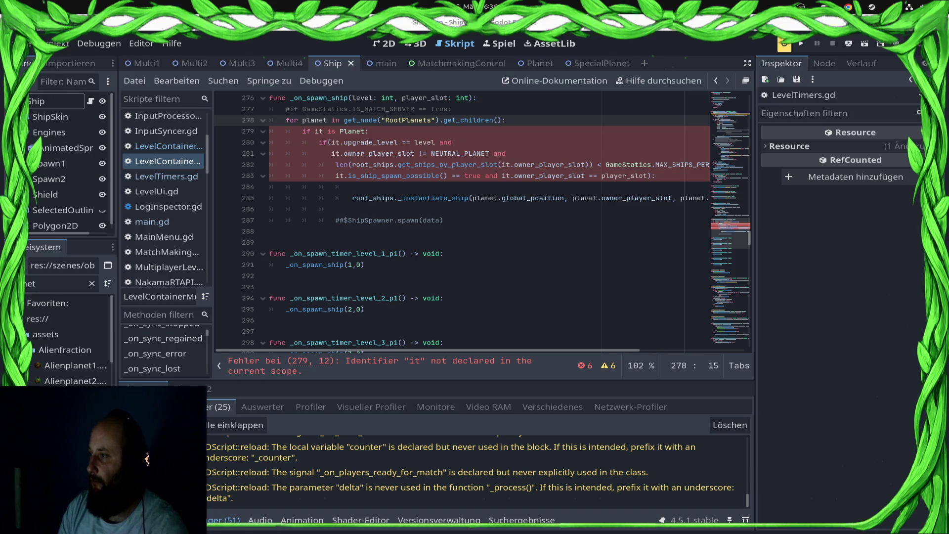
Change it to planet in the spawn conditions on lines 279–282.
click(840, 296)
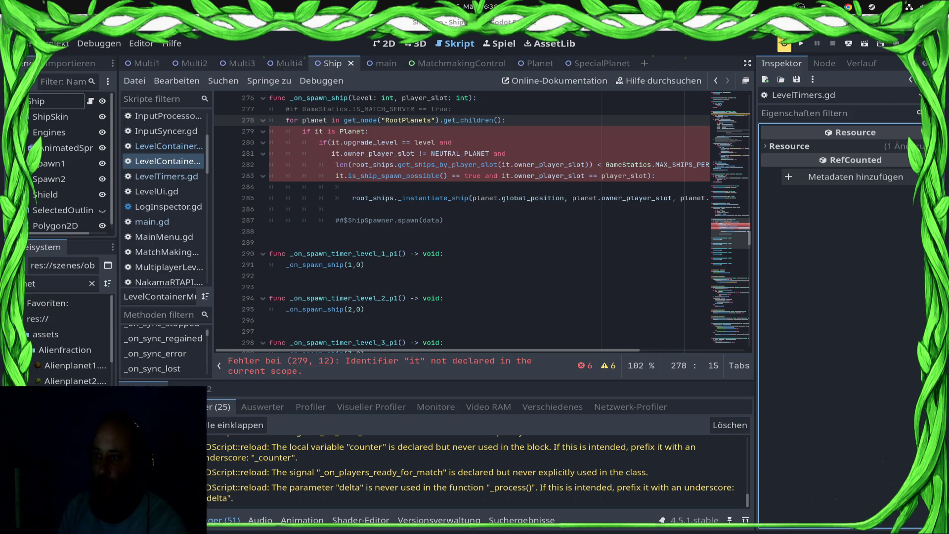
click(581, 165)
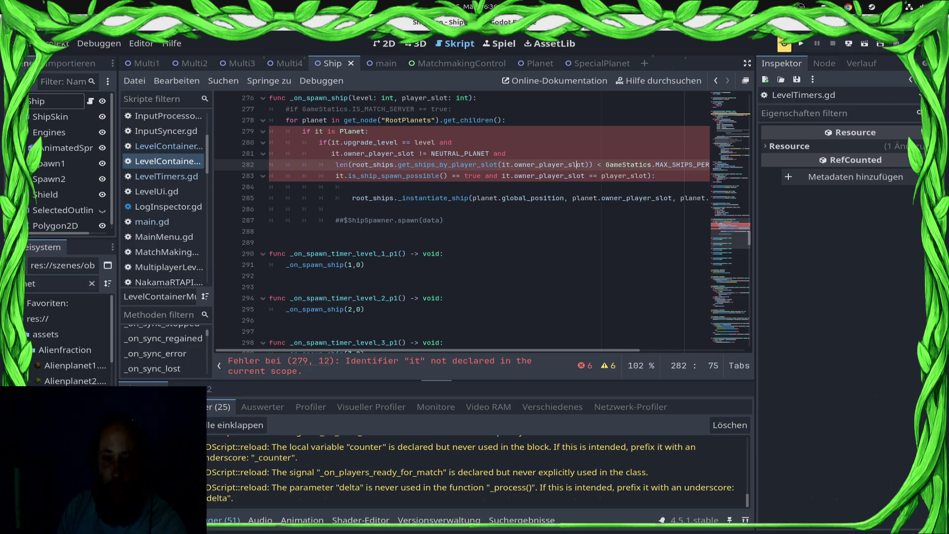
double_click(307, 131)
text(planet)
double_click(333, 142)
text(planet)
double_click(334, 153)
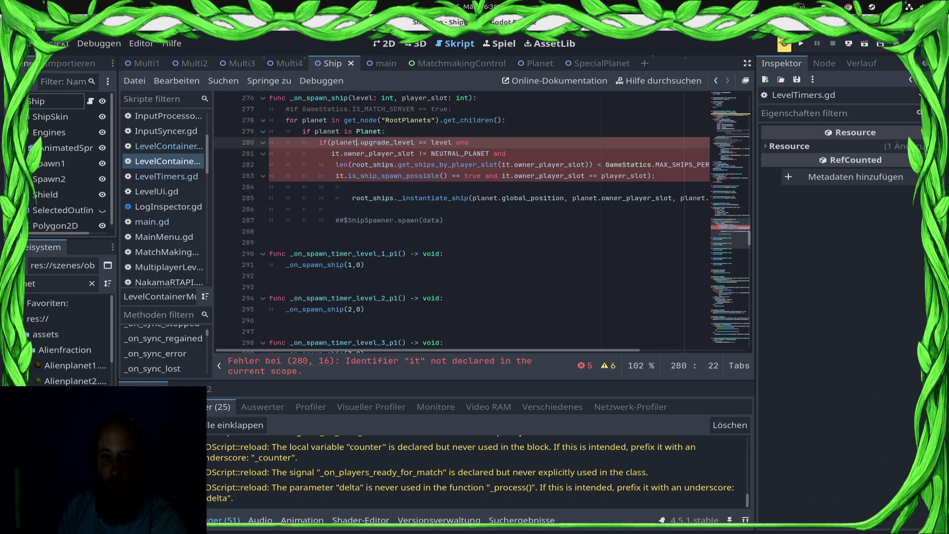
text(planet)
double_click(505, 165)
text(planet)
Rename both it references on line 283 to planet and save the script.
key(End)
double_click(273, 175)
text(planet)
click(406, 176)
double_click(455, 175)
text(planet)
key(ctrl+s)
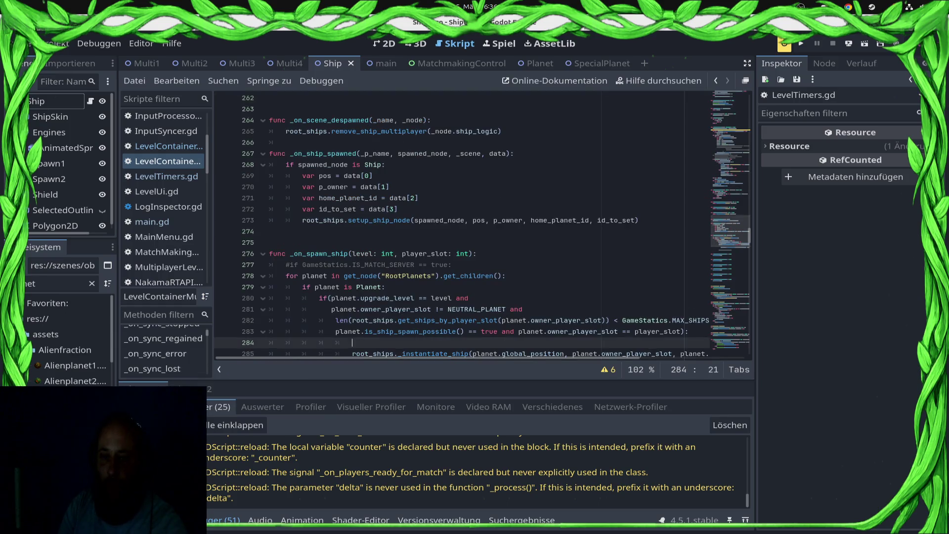
Delete the blank line 284, save, and open the Remote Deploy target list.
scroll(482, 223, down, 5)
click(364, 264)
scroll(482, 222, up, 1)
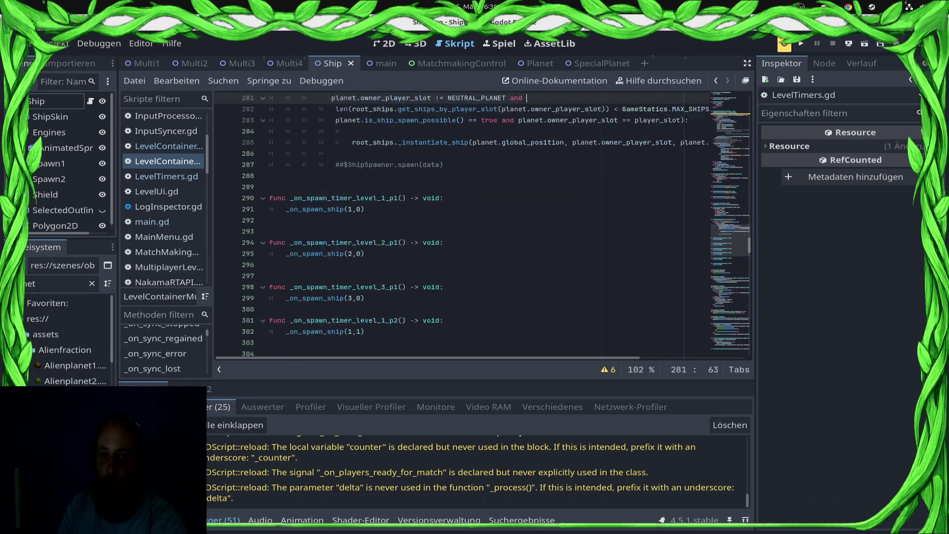
click(351, 153)
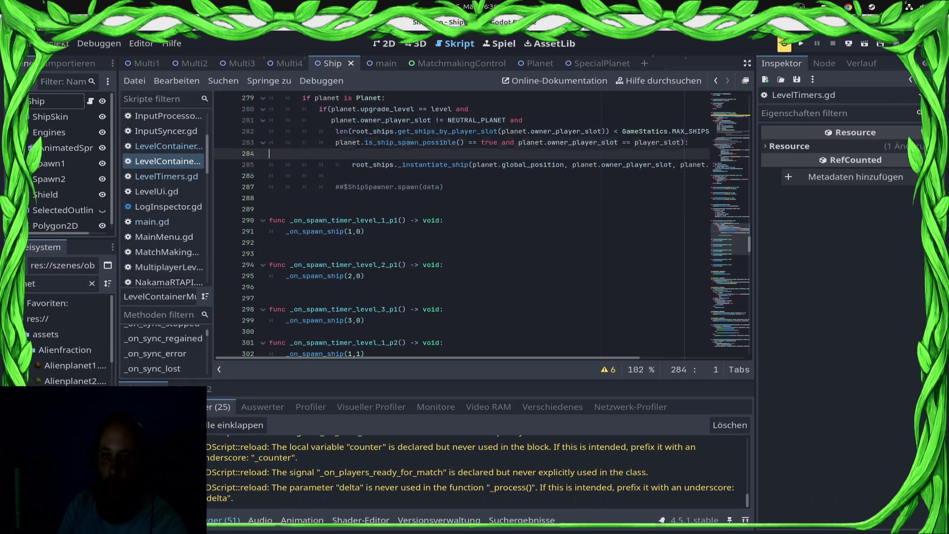
key(BackSpace)
key(BackSpace)
key(BackSpace)
key(ctrl+s)
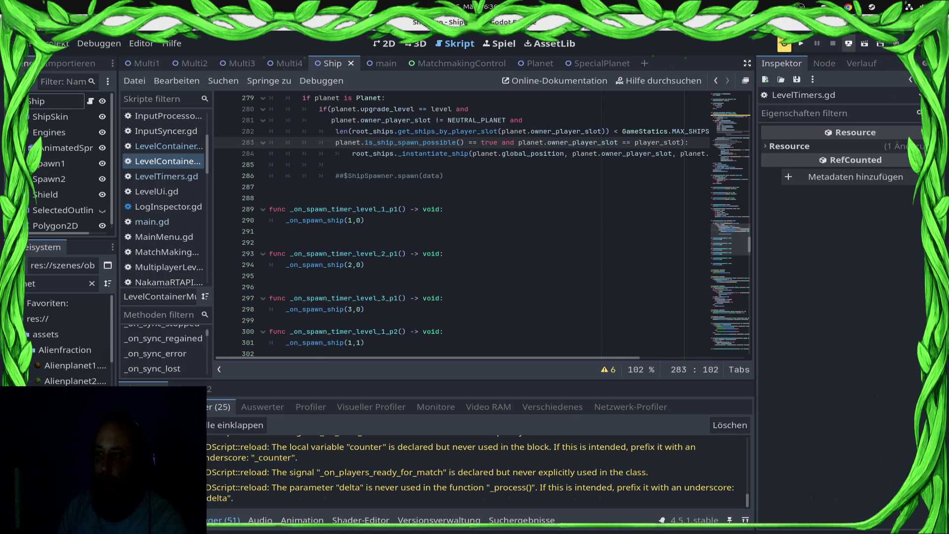
click(849, 44)
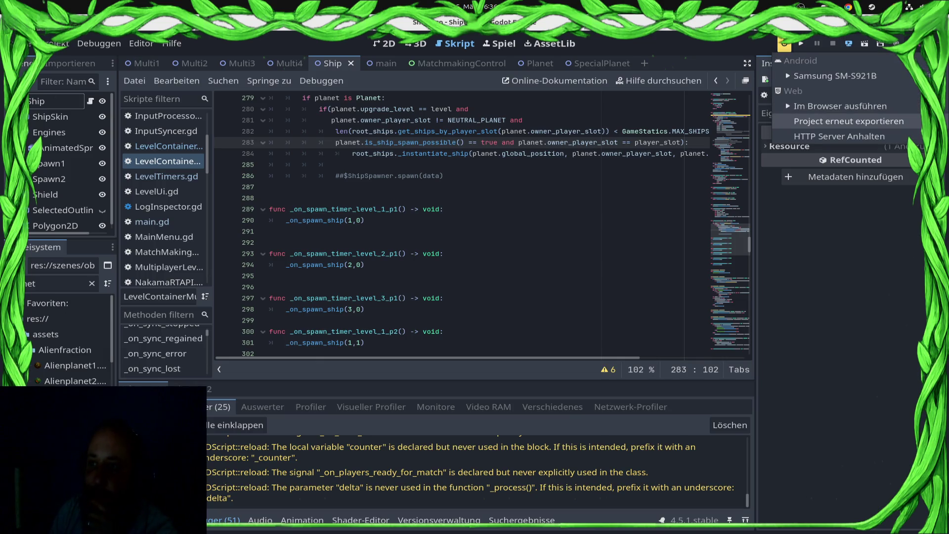
Re-export the project for the web, then start a Play Ranked Match from the VS screen in the running game.
click(845, 106)
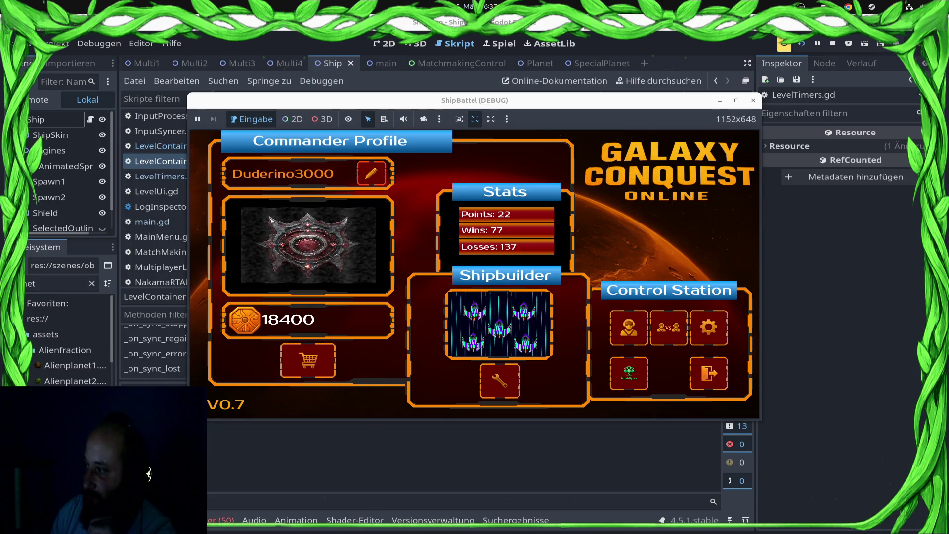
click(668, 327)
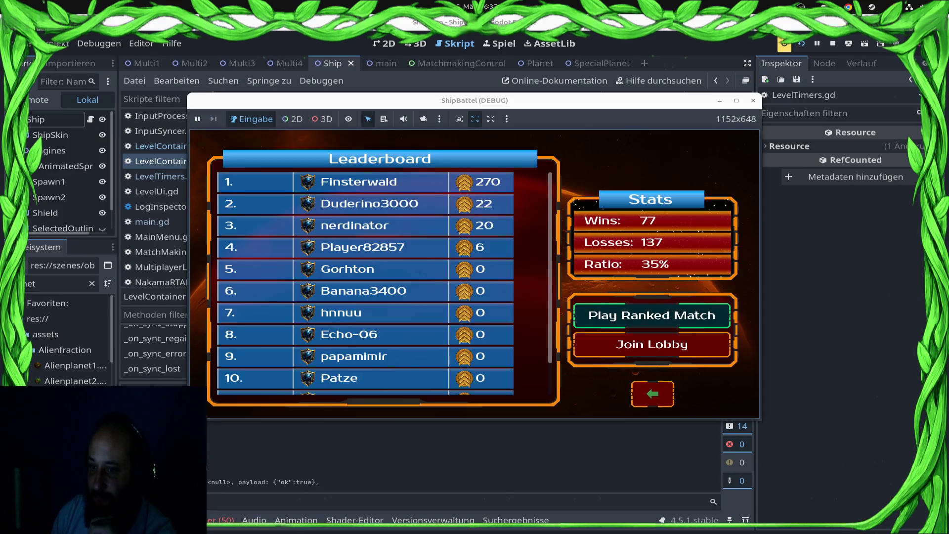
click(668, 316)
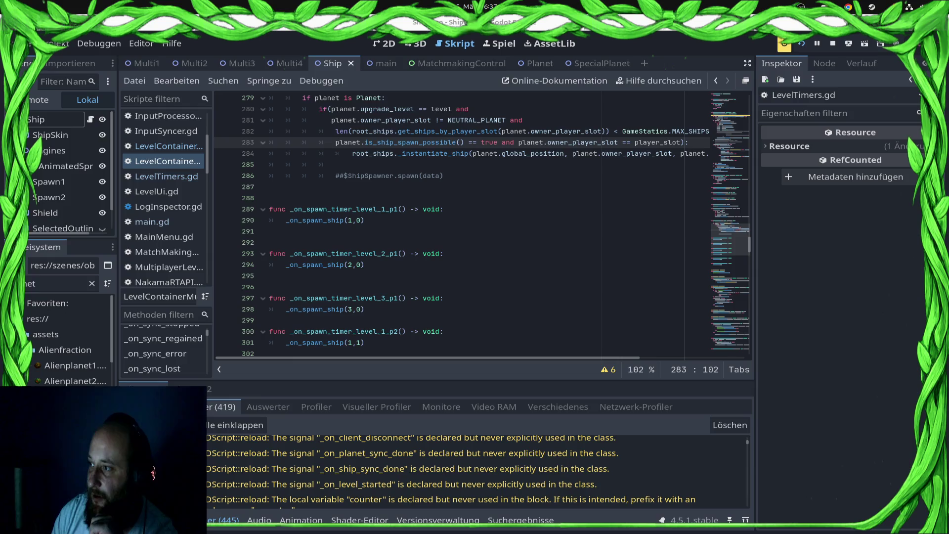
In main.gd, change the first SyncManager.start timer delay on line 160 from 1.0 to 3.0.
click(168, 146)
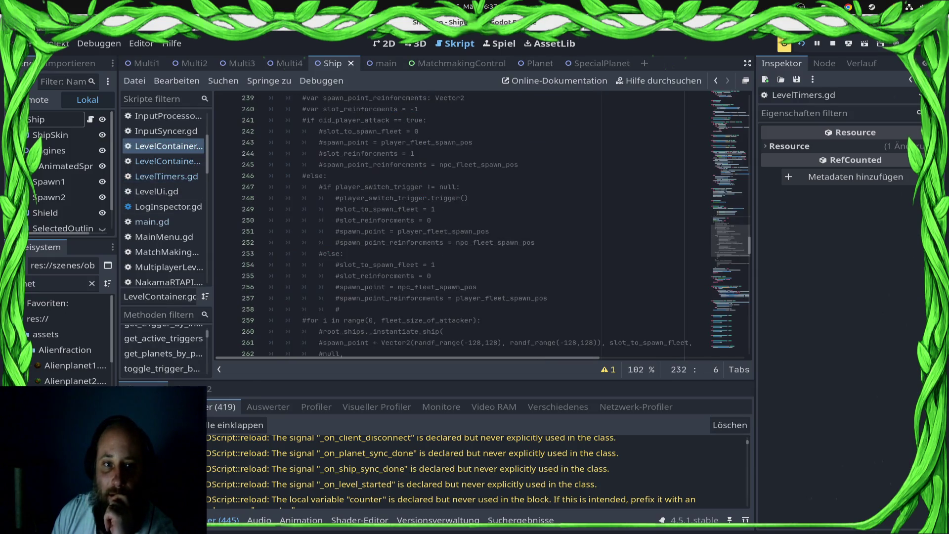
click(152, 222)
scroll(460, 222, down, 8)
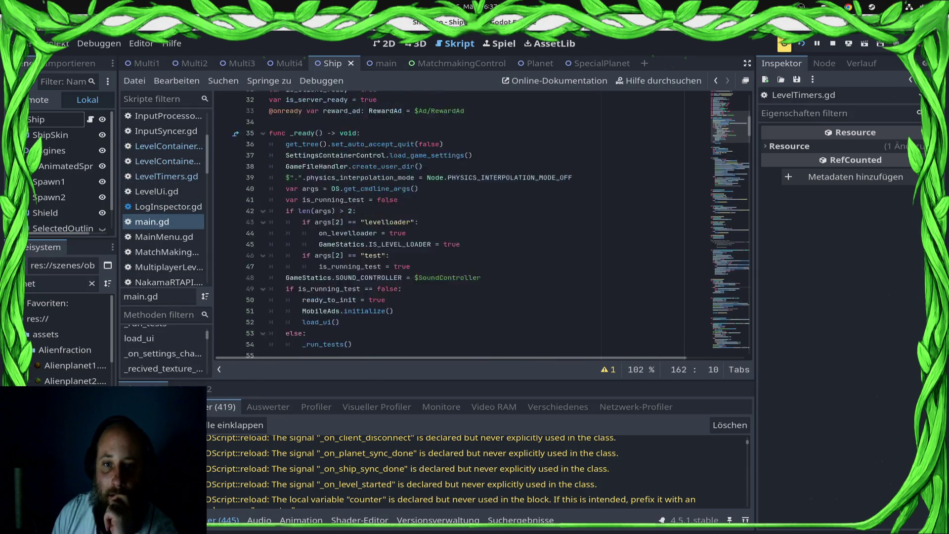
scroll(484, 223, down, 18)
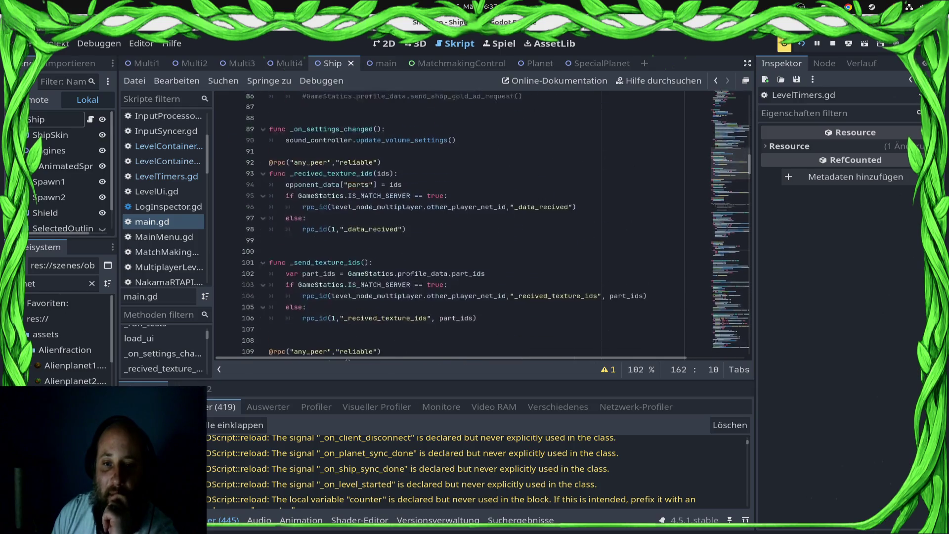
scroll(483, 225, down, 9)
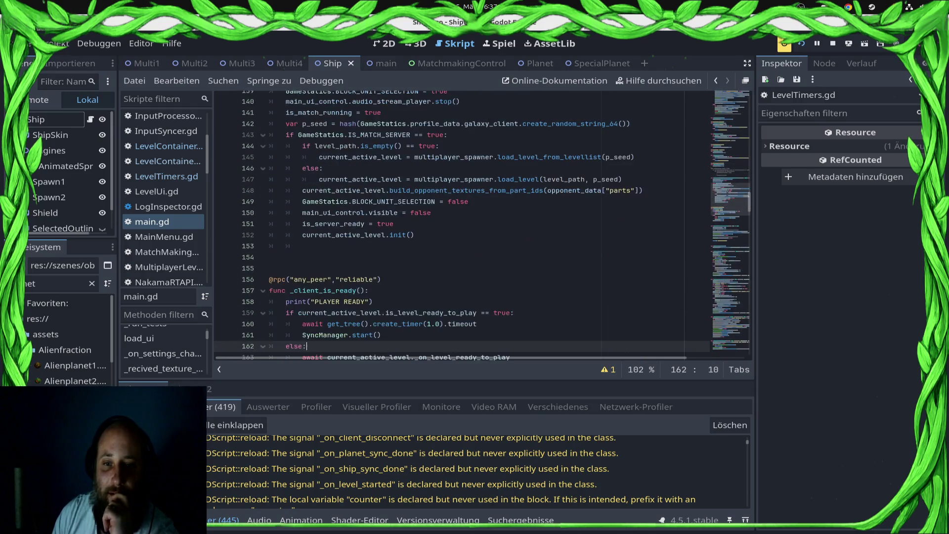
click(478, 190)
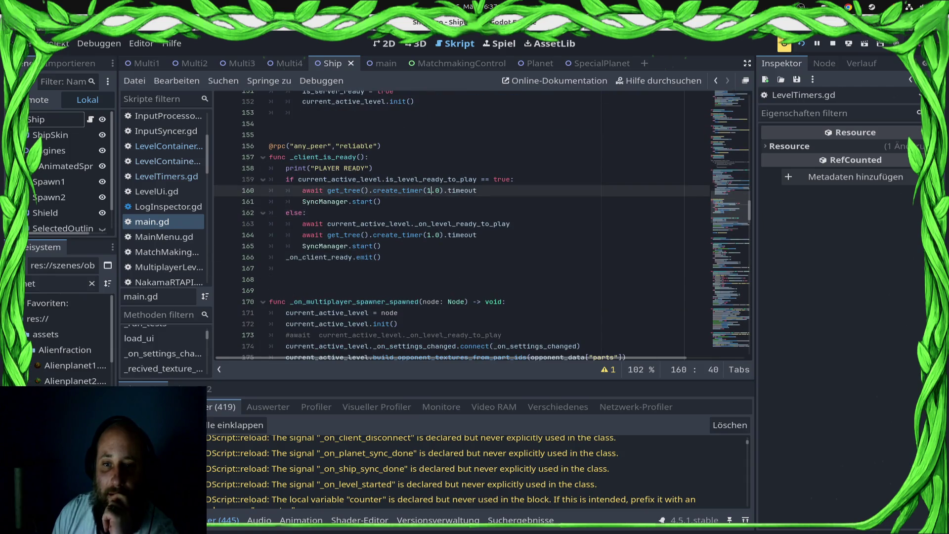
key(BackSpace)
text(3)
Change the line 164 delay to 3.0 as well, save main.gd, and deploy to the Samsung SM-S921B.
key(Down)
key(Down)
key(Down)
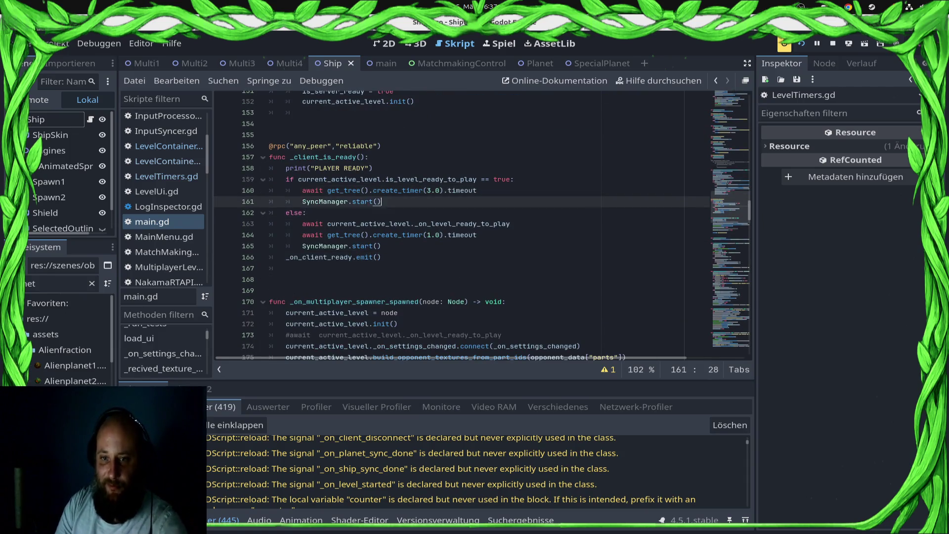
key(BackSpace)
text(3)
key(ctrl+s)
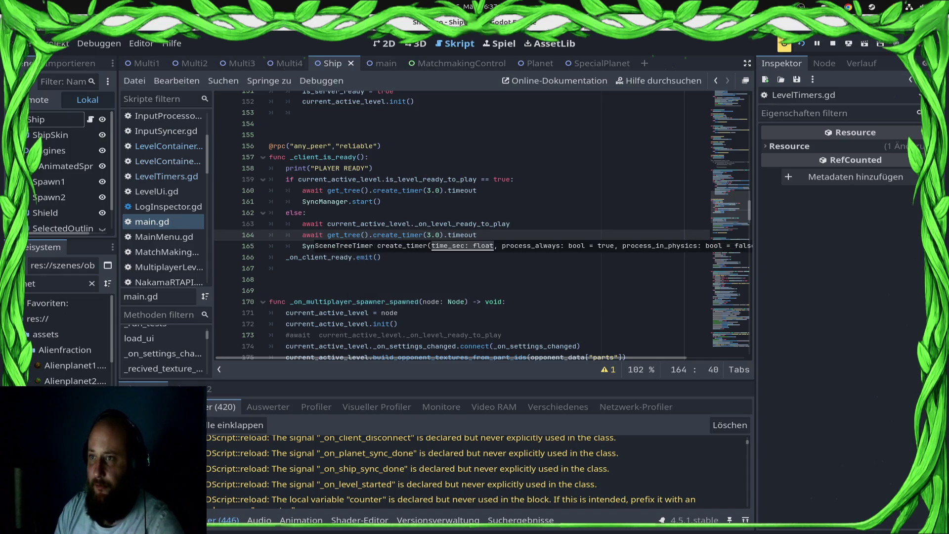
click(848, 44)
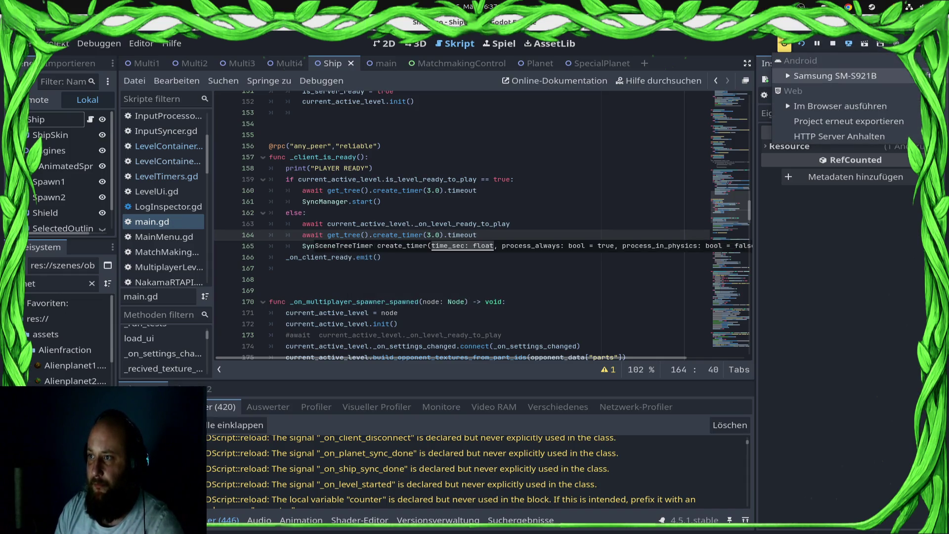
click(845, 75)
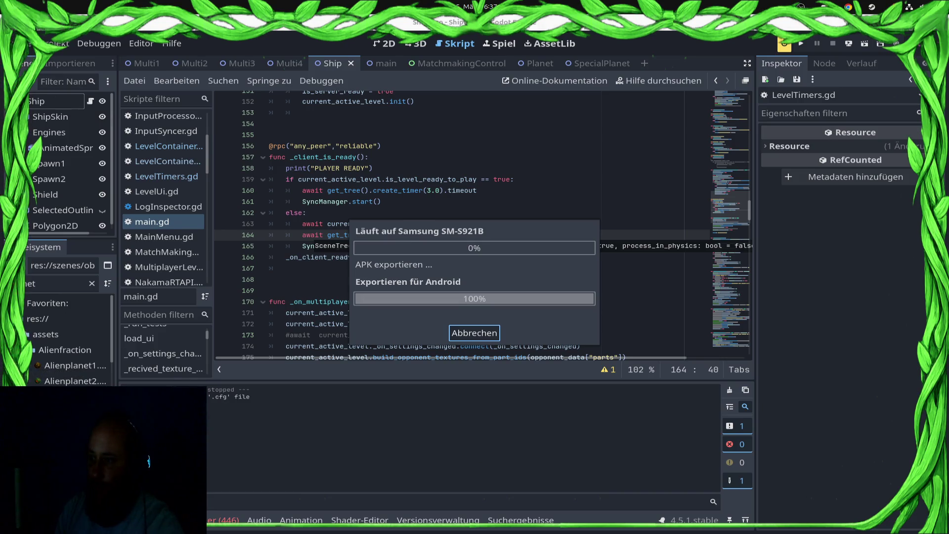